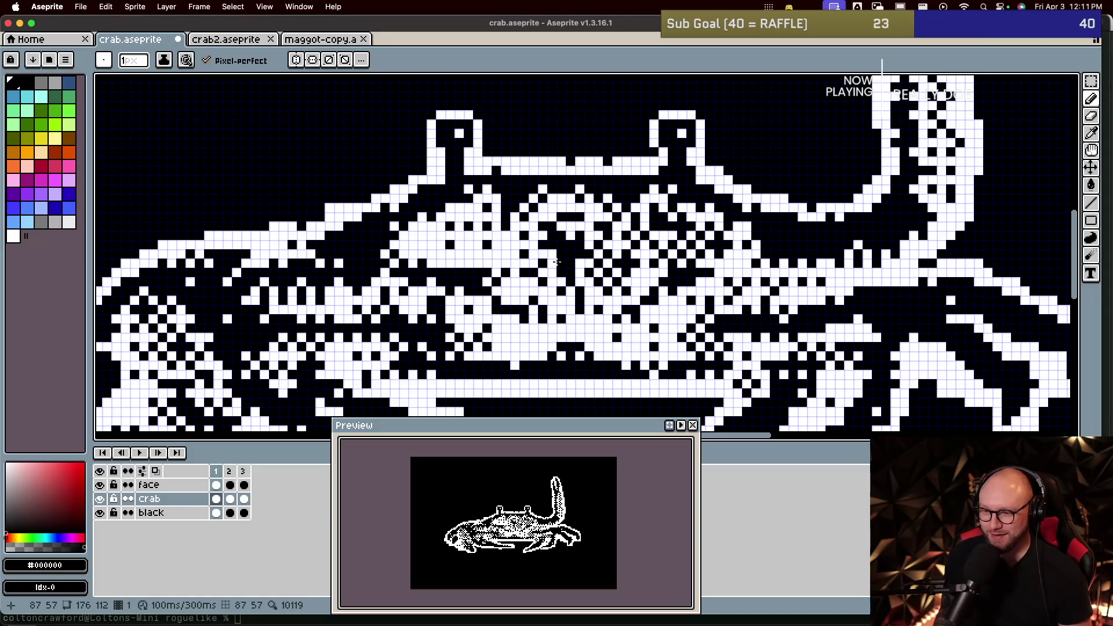
Step: Play the crab animation, then flip between frames 1 and 2 to compare, ending on frame 2
{"action": "key", "text": "Return"}
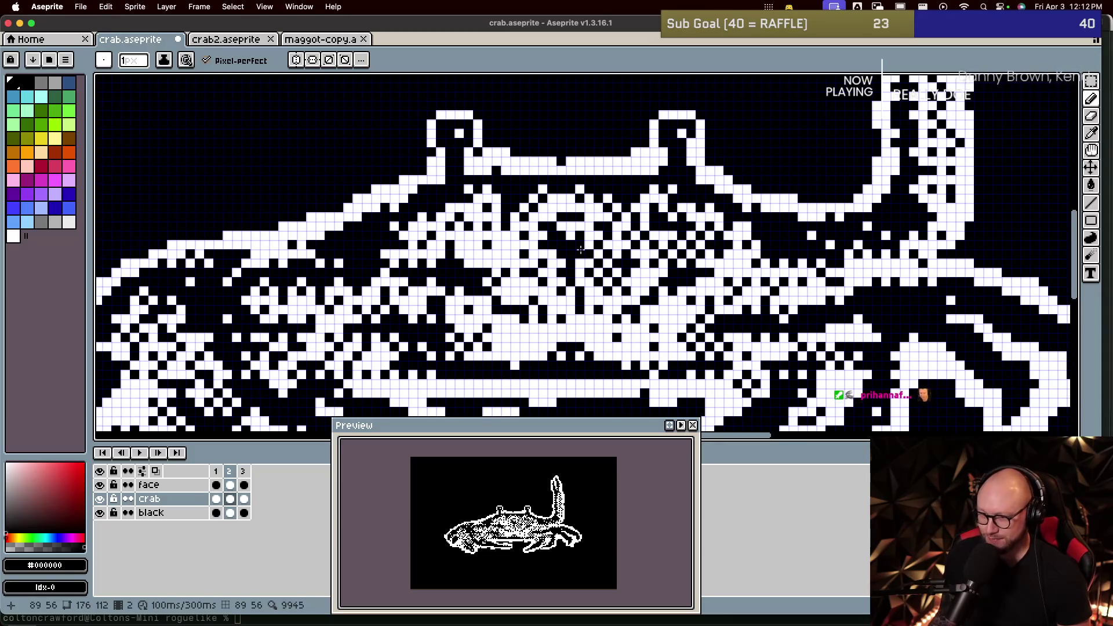
{"action": "scroll", "coordinate": [559, 256], "scroll_direction": "down", "scroll_amount": 3}
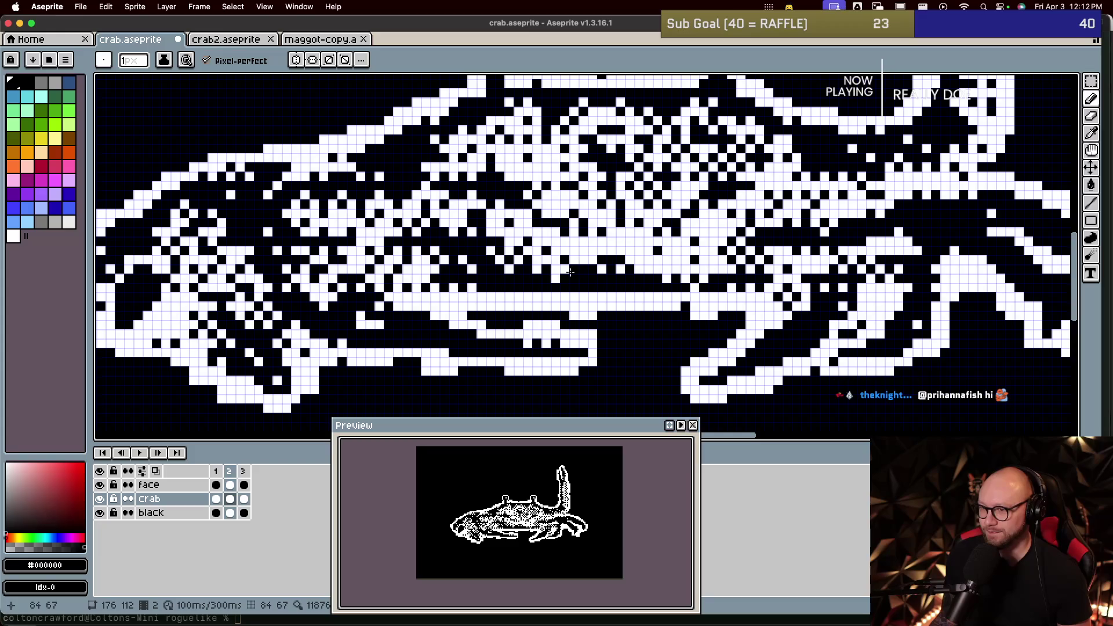
{"action": "key", "text": "comma"}
{"action": "key", "text": "period"}
{"action": "key", "text": "period"}
{"action": "key", "text": "comma"}
{"action": "key", "text": "comma"}
{"action": "key", "text": "period"}
{"action": "key", "text": "comma"}
{"action": "key", "text": "period"}
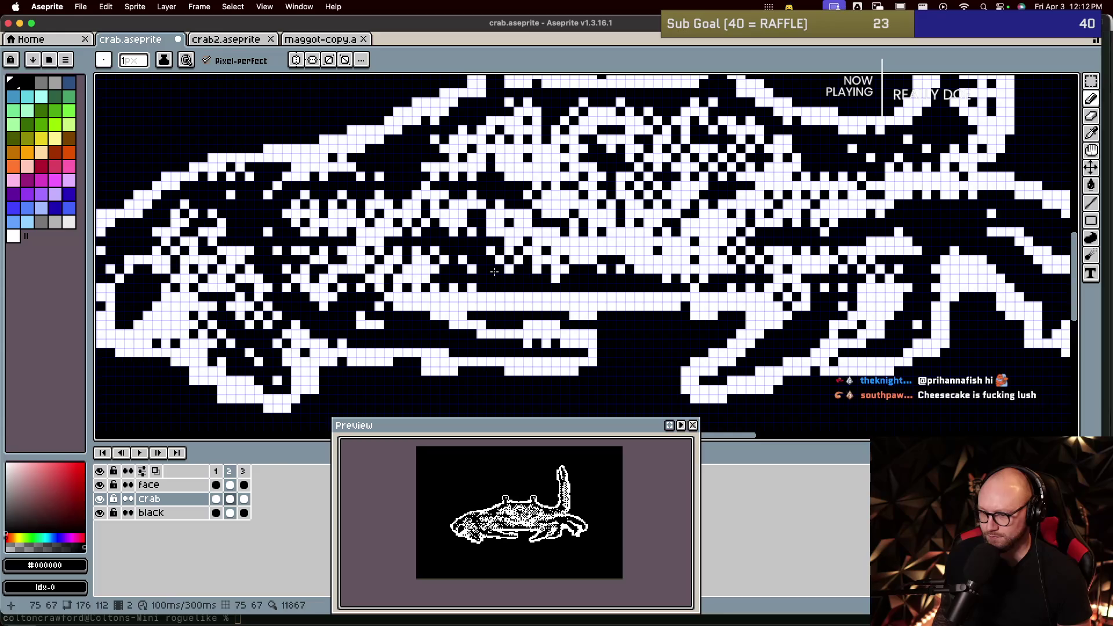
{"action": "key", "text": "comma"}
{"action": "key", "text": "period"}
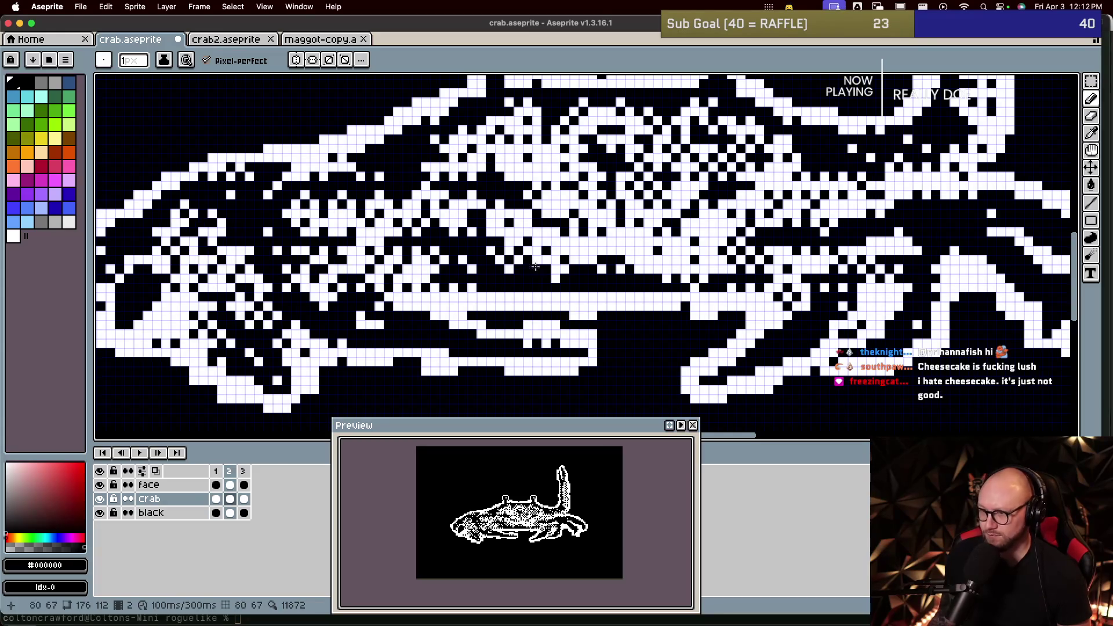
Step: Repaint four body pixels of the crab black on frame 2
{"action": "left_click", "coordinate": [647, 251], "text": "alt"}
{"action": "scroll", "coordinate": [597, 291], "scroll_direction": "up", "scroll_amount": 2}
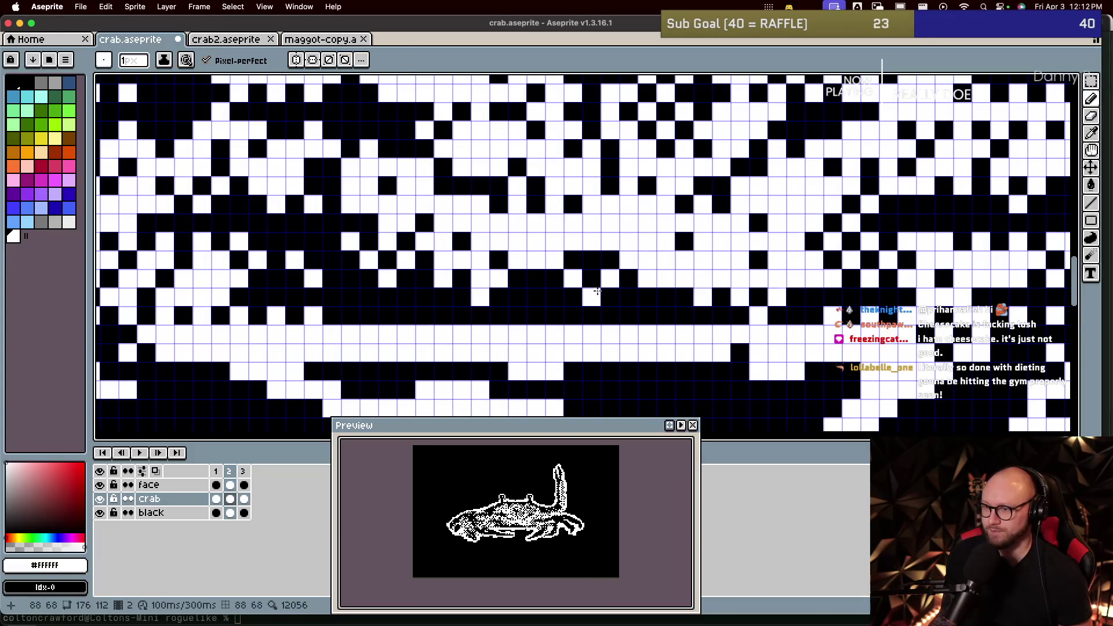
{"action": "left_click", "coordinate": [580, 264], "text": "alt"}
{"action": "left_click_drag", "start_coordinate": [580, 264], "coordinate": [575, 279]}
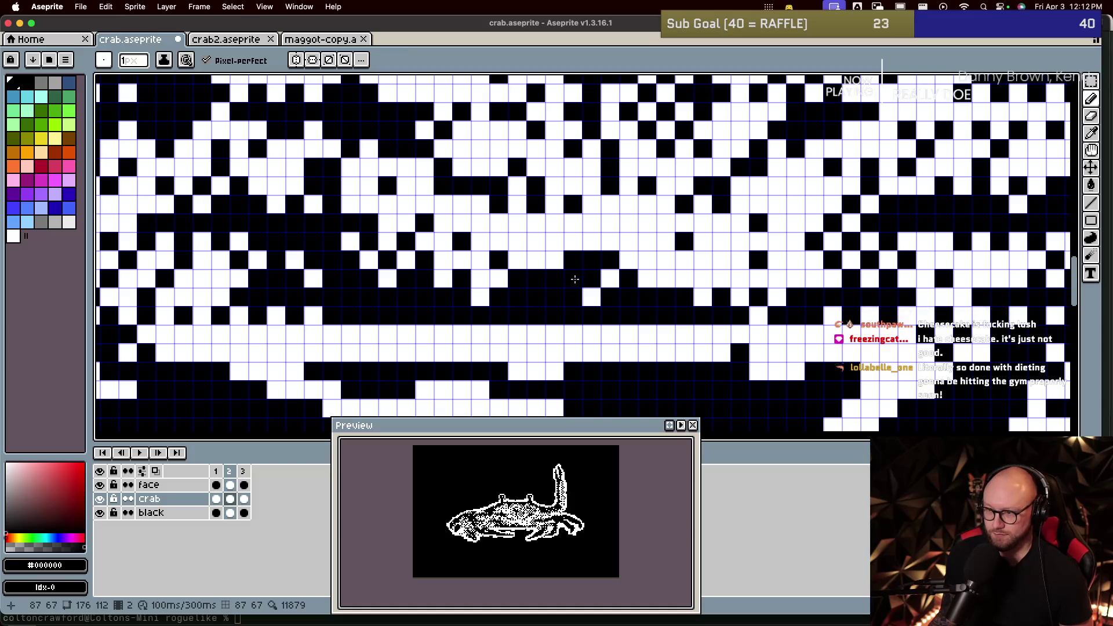
{"action": "left_click", "coordinate": [574, 243]}
{"action": "left_click", "coordinate": [554, 260]}
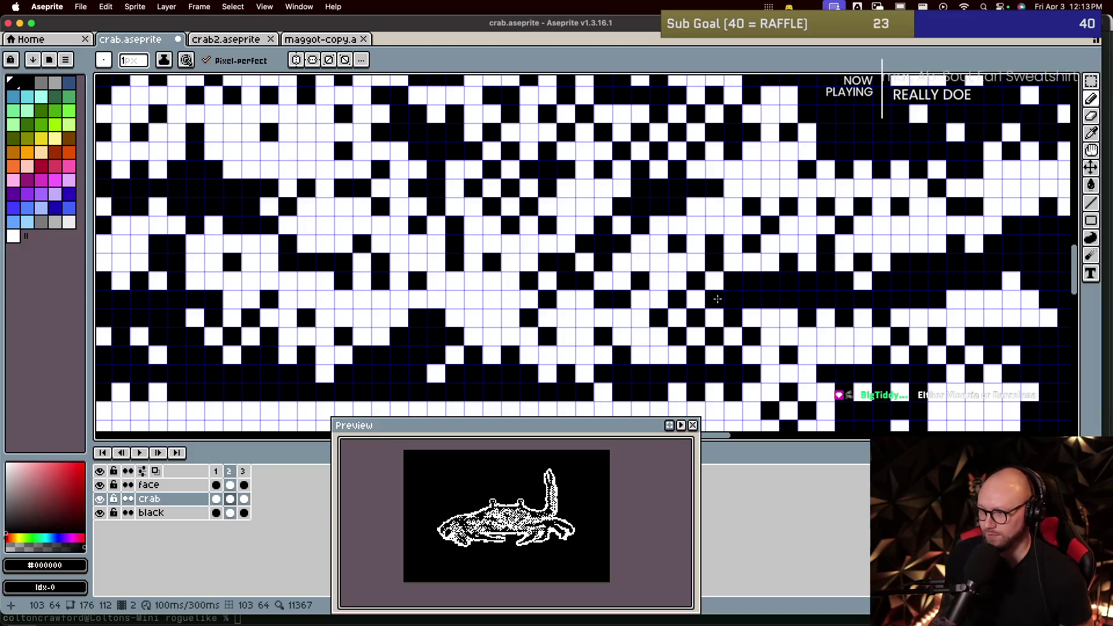
Step: Turn one black body pixel white, then compare frames 1 and 2
{"action": "left_click", "coordinate": [699, 318], "text": "alt"}
{"action": "left_click", "coordinate": [662, 321]}
{"action": "key", "text": "Left"}
{"action": "key", "text": "Right"}
{"action": "key", "text": "Left"}
{"action": "key", "text": "Right"}
{"action": "key", "text": "Left"}
{"action": "key", "text": "Right"}
{"action": "key", "text": "Left"}
{"action": "key", "text": "Right"}
{"action": "key", "text": "Left"}
{"action": "key", "text": "Right"}
{"action": "key", "text": "Left"}
{"action": "key", "text": "Right"}
{"action": "key", "text": "Left"}
{"action": "key", "text": "Right"}
{"action": "key", "text": "Left"}
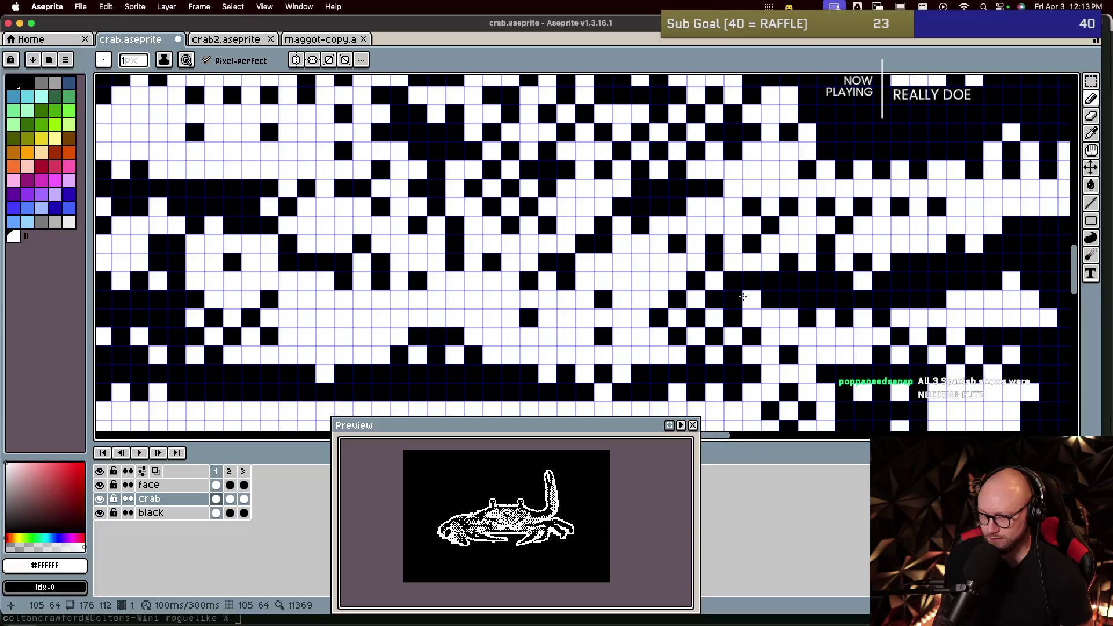
Step: Pan to another part of the crab, paint one body pixel black, and sample white
{"action": "key", "text": "Right"}
{"action": "mouse_move", "coordinate": [405, 241]}
{"action": "left_mouse_down"}
{"action": "mouse_move", "coordinate": [557, 363]}
{"action": "mouse_move", "coordinate": [534, 330]}
{"action": "left_mouse_up"}
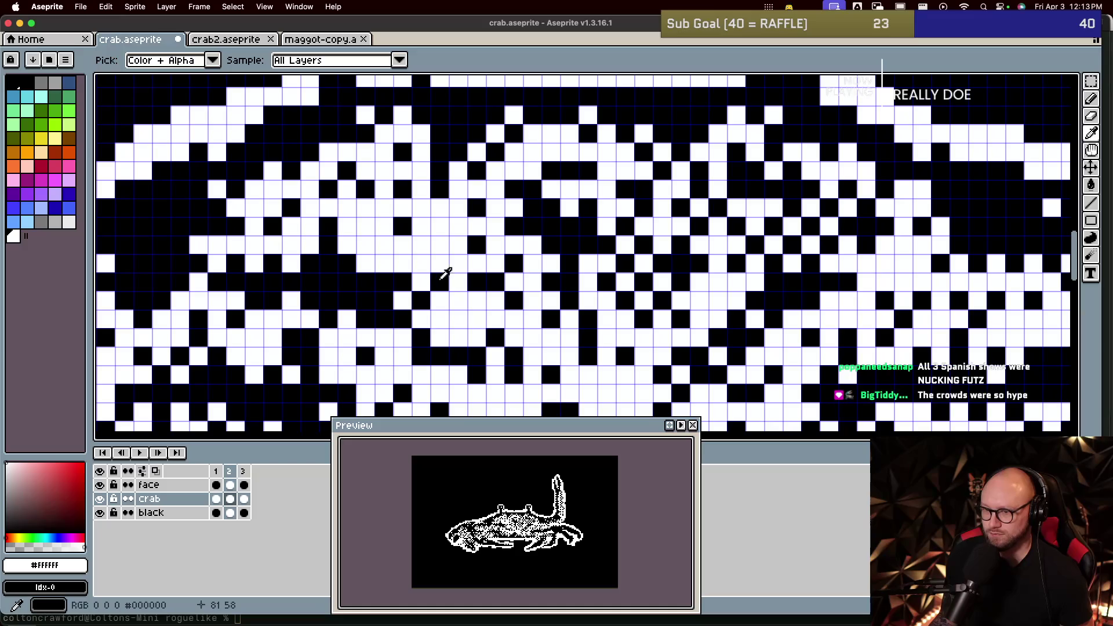
{"action": "left_click", "coordinate": [463, 313], "text": "alt"}
{"action": "left_click", "coordinate": [482, 305]}
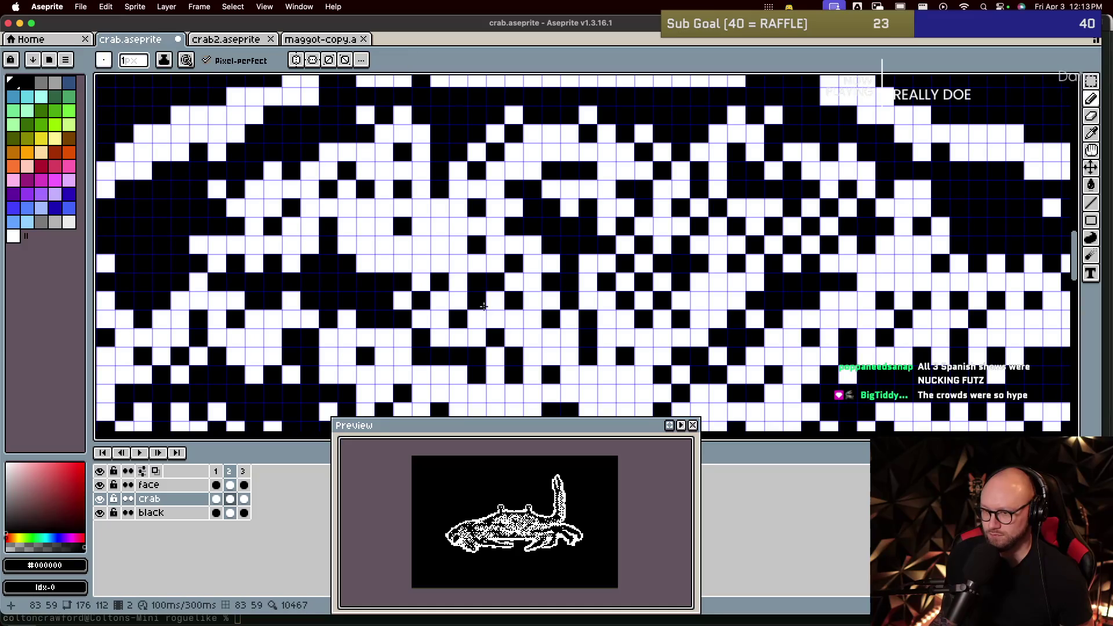
{"action": "left_click", "coordinate": [457, 354], "text": "alt"}
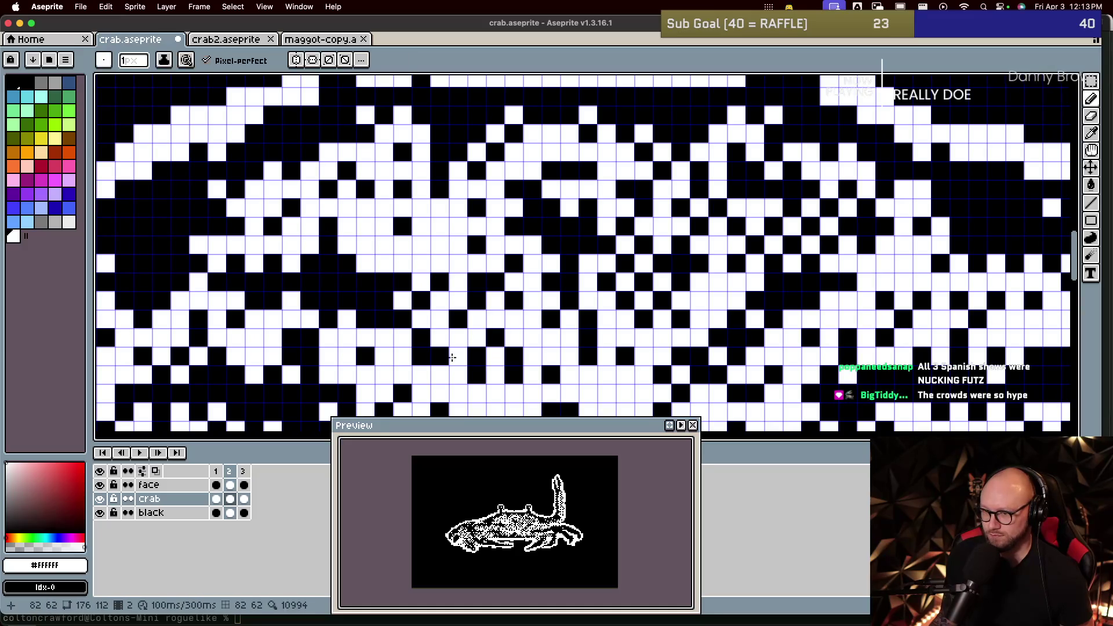
Step: Compare frames 1 and 2 again, then sample black from the sprite
{"action": "key", "text": "Left"}
{"action": "key", "text": "Right"}
{"action": "key", "text": "Left"}
{"action": "key", "text": "Right"}
{"action": "key", "text": "Left"}
{"action": "key", "text": "Right"}
{"action": "key", "text": "Left"}
{"action": "key", "text": "Right"}
{"action": "key", "text": "Left"}
{"action": "key", "text": "Right"}
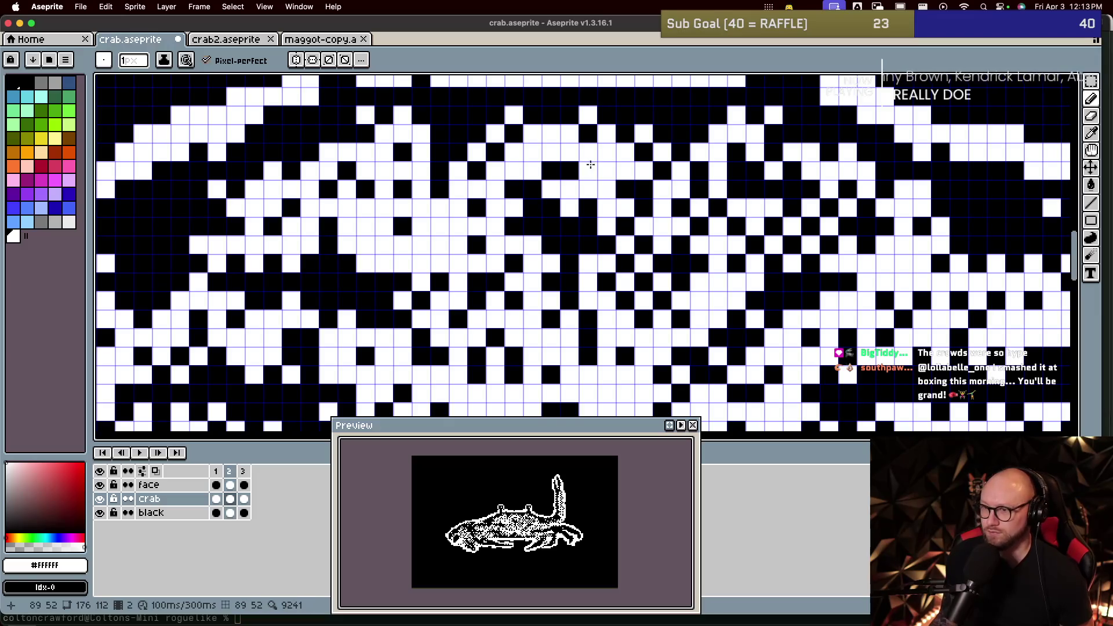
{"action": "scroll", "coordinate": [638, 209], "scroll_direction": "up", "scroll_amount": 2}
{"action": "scroll", "coordinate": [639, 210], "scroll_direction": "up", "scroll_amount": 2}
{"action": "left_click", "coordinate": [539, 200], "text": "alt"}
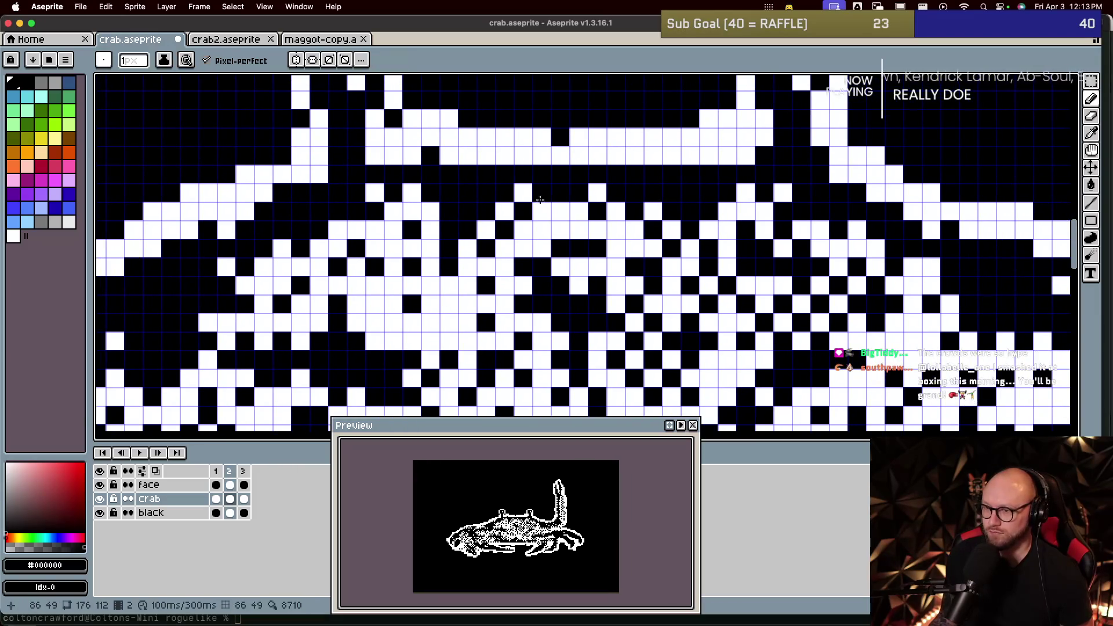
Step: Paint two pixels on the crab's back black and whiten three pixels in the shell dither
{"action": "left_click_drag", "start_coordinate": [559, 207], "coordinate": [546, 217]}
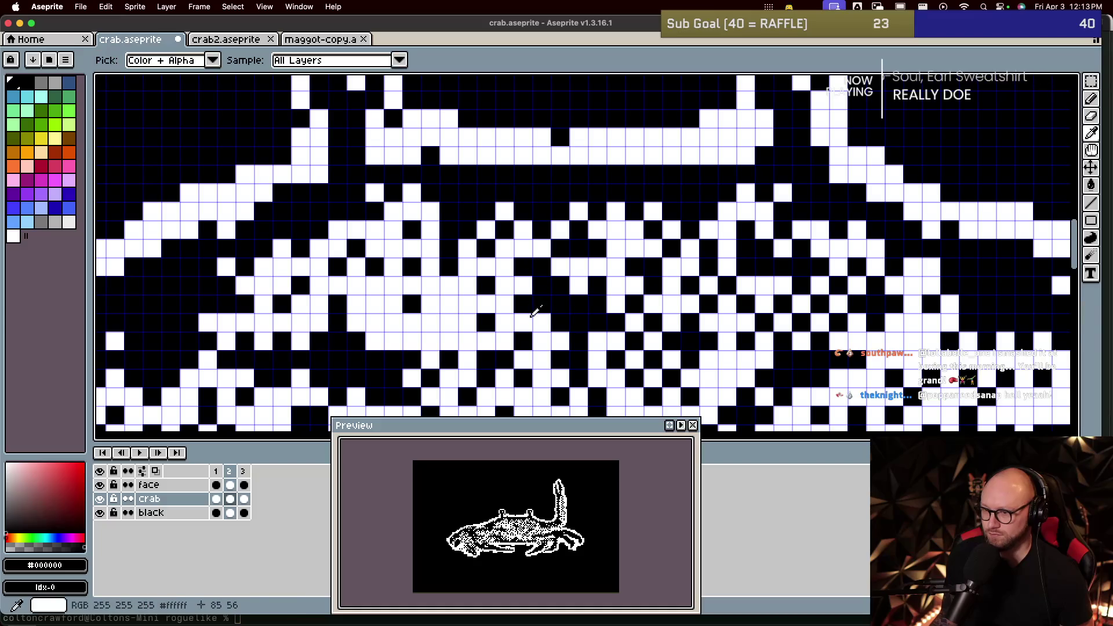
{"action": "left_click", "coordinate": [541, 289], "text": "alt"}
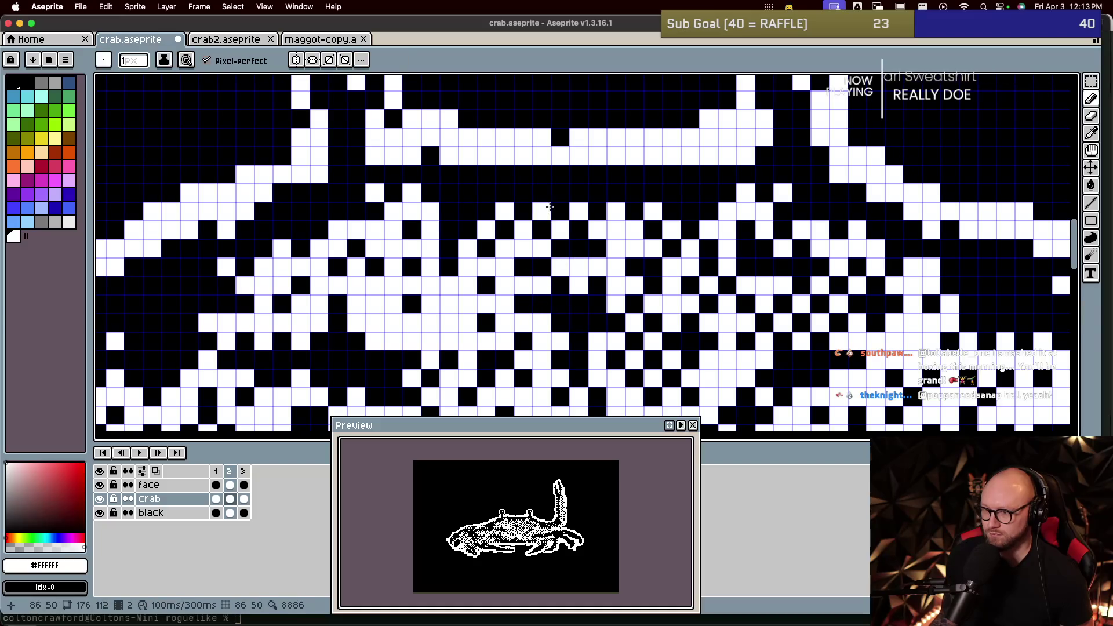
{"action": "left_click", "coordinate": [598, 211]}
{"action": "left_click", "coordinate": [486, 211]}
{"action": "left_click", "coordinate": [449, 211]}
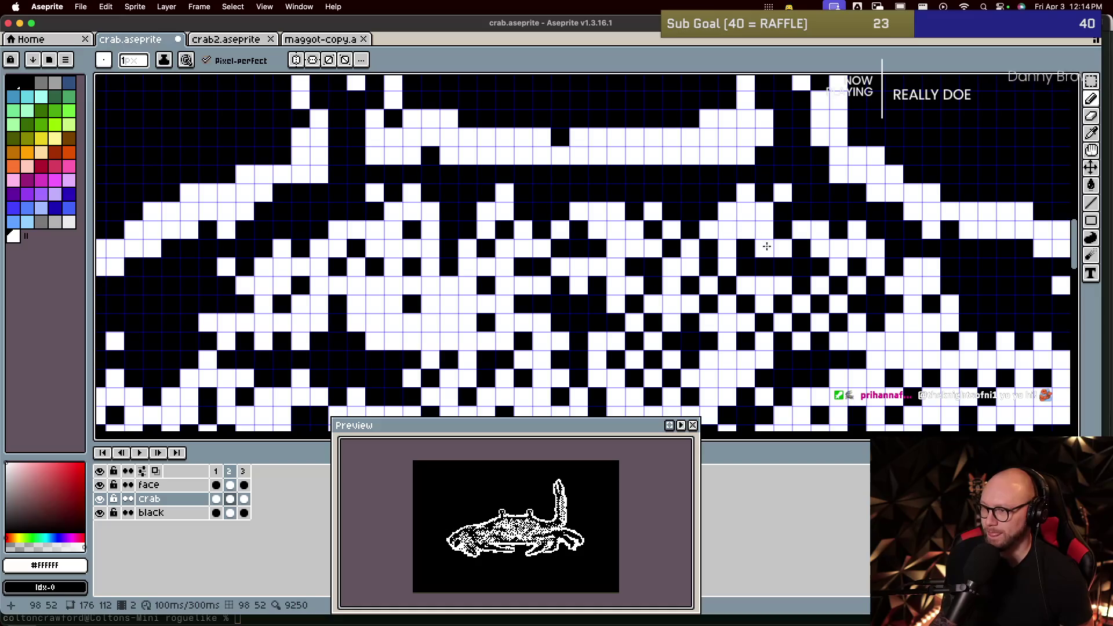
Step: Swap the drawing colour to black and flip through frames 1–3 to check the shell
{"action": "key", "text": "x"}
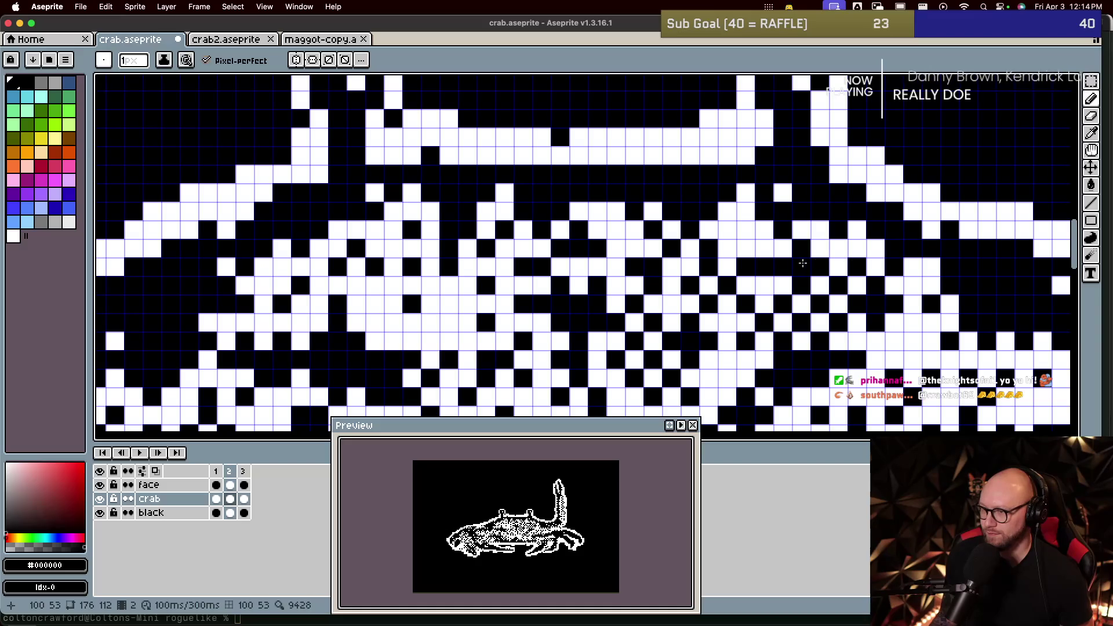
{"action": "key", "text": "Left"}
{"action": "key", "text": "Right"}
{"action": "key", "text": "Left"}
{"action": "key", "text": "Right"}
{"action": "key", "text": "Left"}
{"action": "key", "text": "Right"}
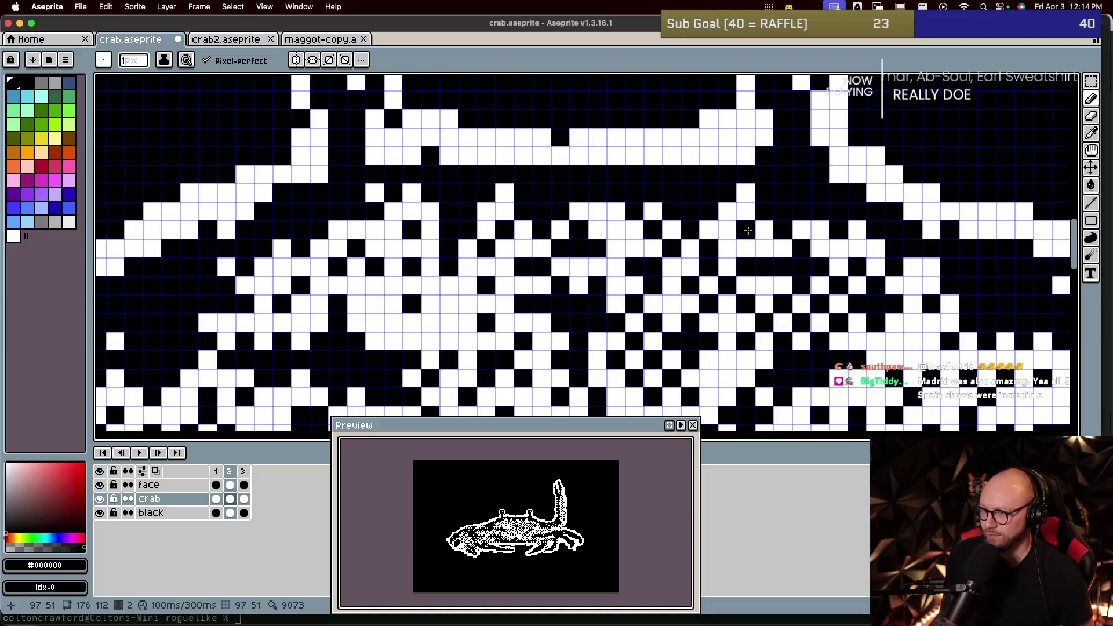
{"action": "key", "text": "Left"}
{"action": "key", "text": "Right"}
{"action": "key", "text": "Left"}
{"action": "key", "text": "Right"}
{"action": "key", "text": "Right"}
{"action": "key", "text": "Left"}
{"action": "key", "text": "Right"}
{"action": "key", "text": "Left"}
{"action": "key", "text": "Left"}
{"action": "key", "text": "Right"}
{"action": "key", "text": "Left"}
{"action": "key", "text": "Right"}
{"action": "key", "text": "Left"}
{"action": "key", "text": "Right"}
{"action": "key", "text": "Left"}
{"action": "key", "text": "Right"}
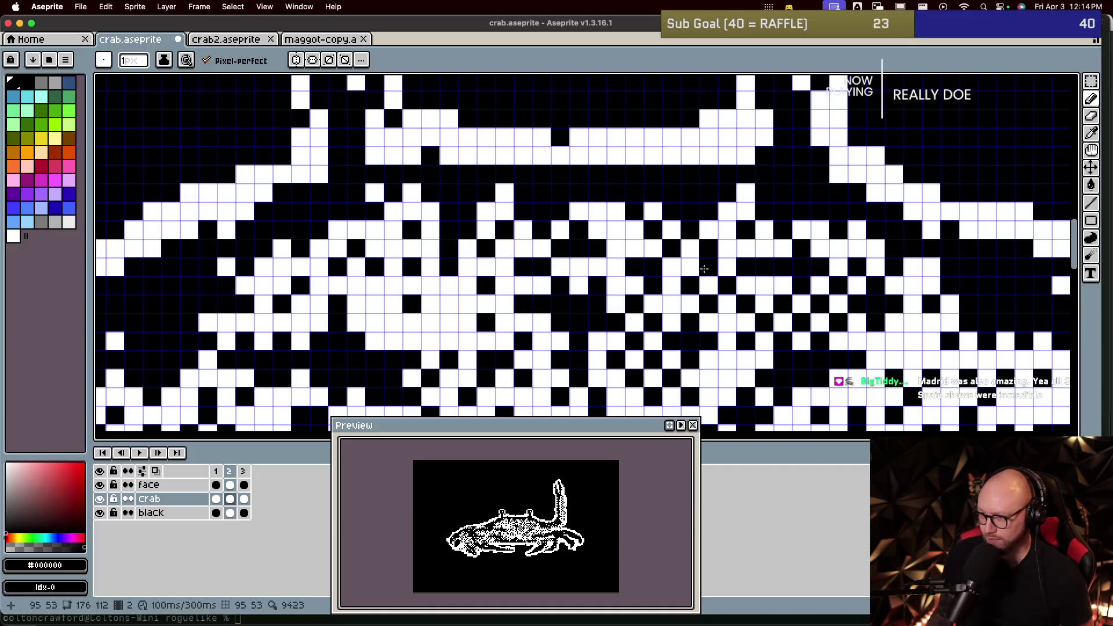
{"action": "scroll", "coordinate": [774, 313], "scroll_direction": "down", "scroll_amount": 3}
Step: Paint a cluster of dark body pixels white, play the animation, and sample black
{"action": "left_click", "coordinate": [733, 278], "text": "alt"}
{"action": "left_click_drag", "start_coordinate": [705, 262], "coordinate": [676, 279]}
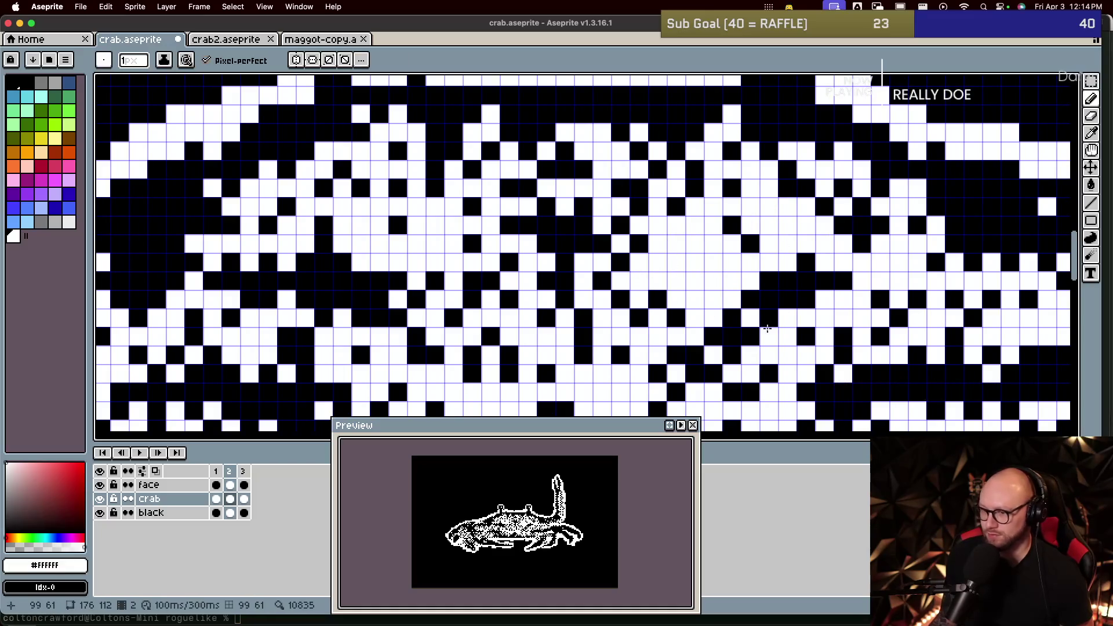
{"action": "key", "text": "Return"}
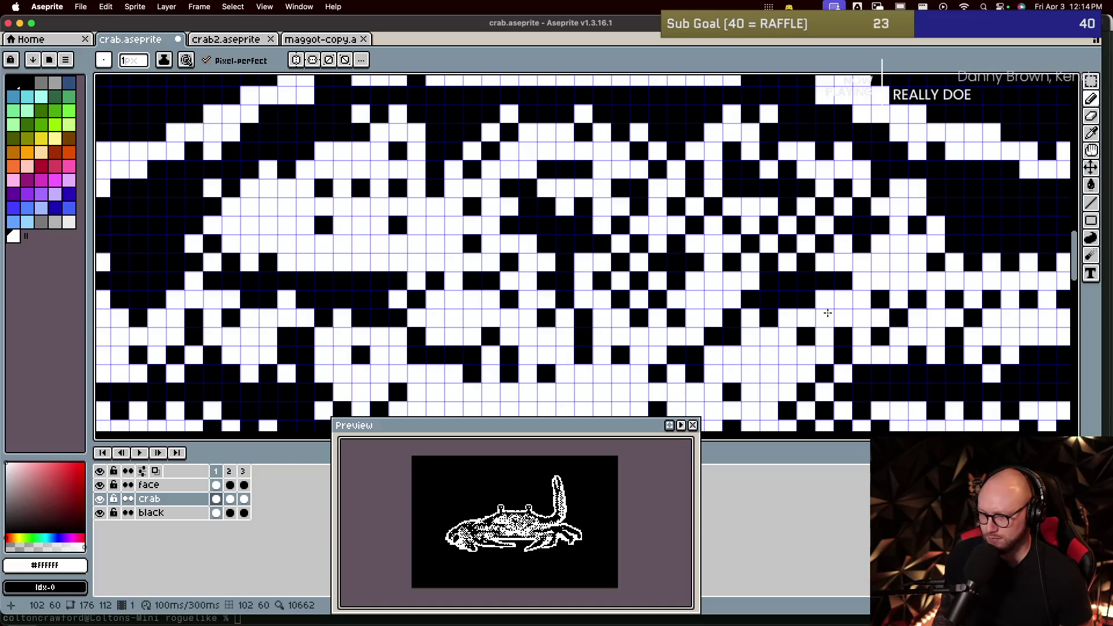
{"action": "left_click", "coordinate": [728, 285], "text": "alt"}
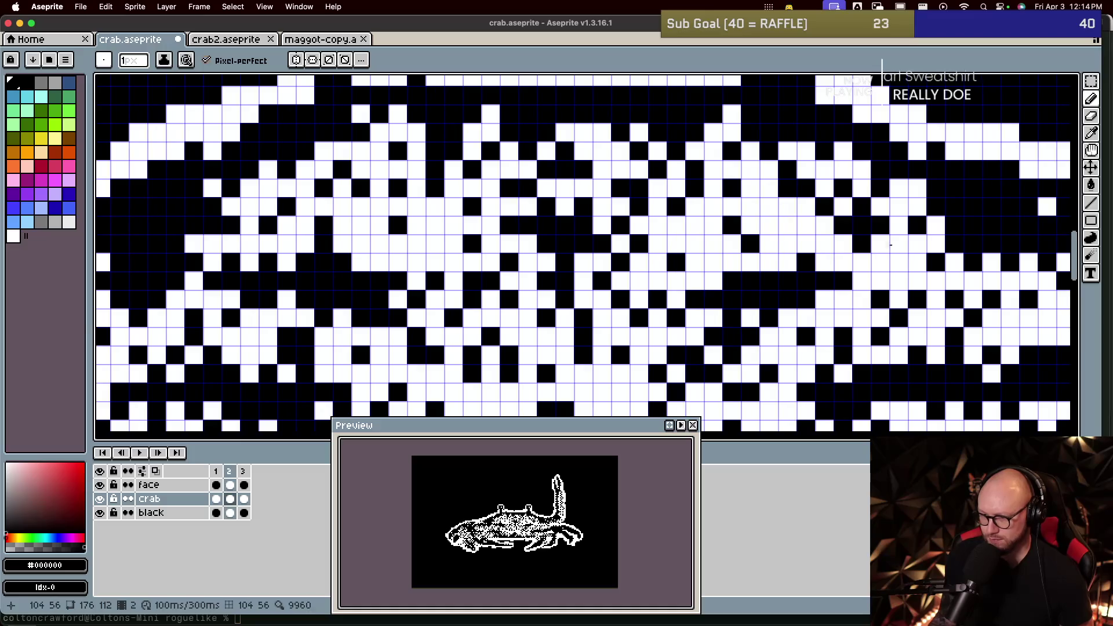
{"action": "scroll", "coordinate": [790, 294], "scroll_direction": "right", "scroll_amount": 5}
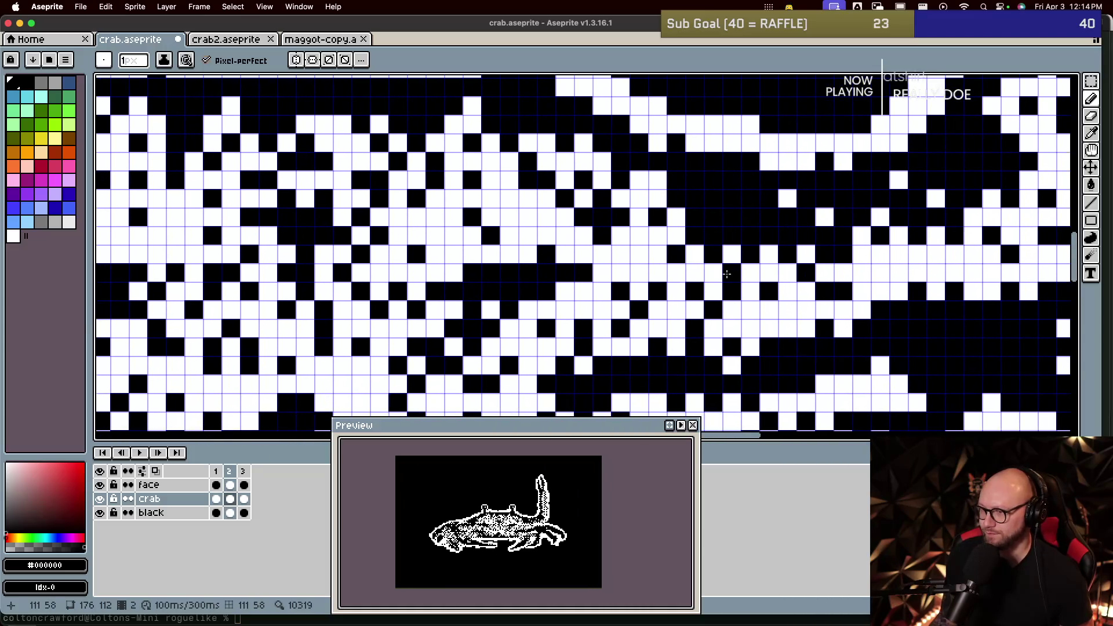
Step: Blacken one body pixel on frame 2, then compare frames and preview the animation
{"action": "left_click", "coordinate": [750, 272]}
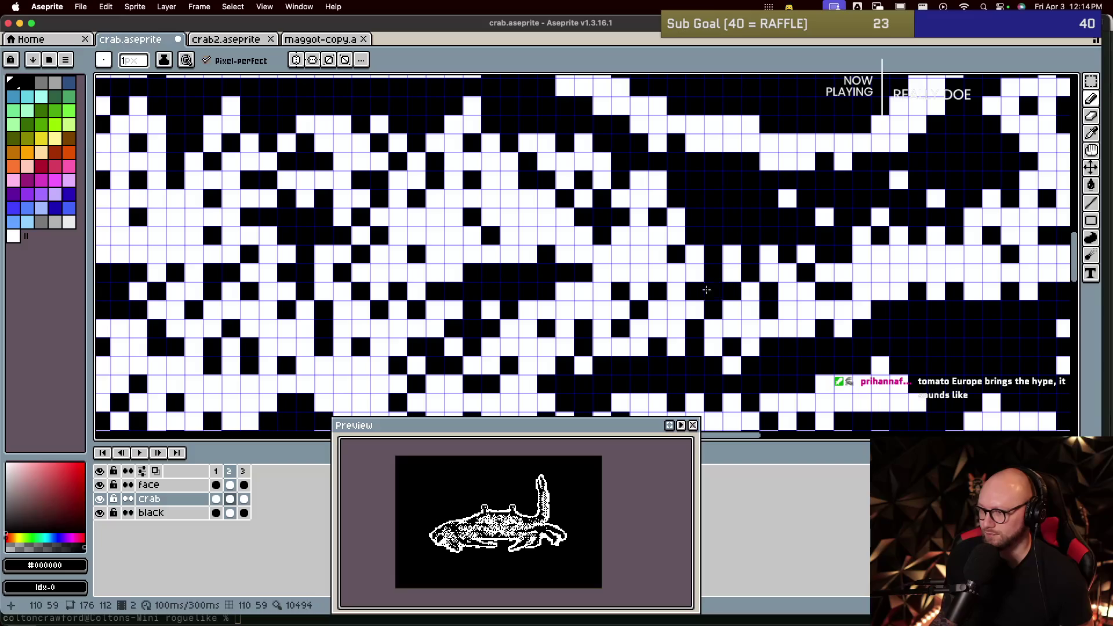
{"action": "left_click", "coordinate": [719, 257], "text": "alt"}
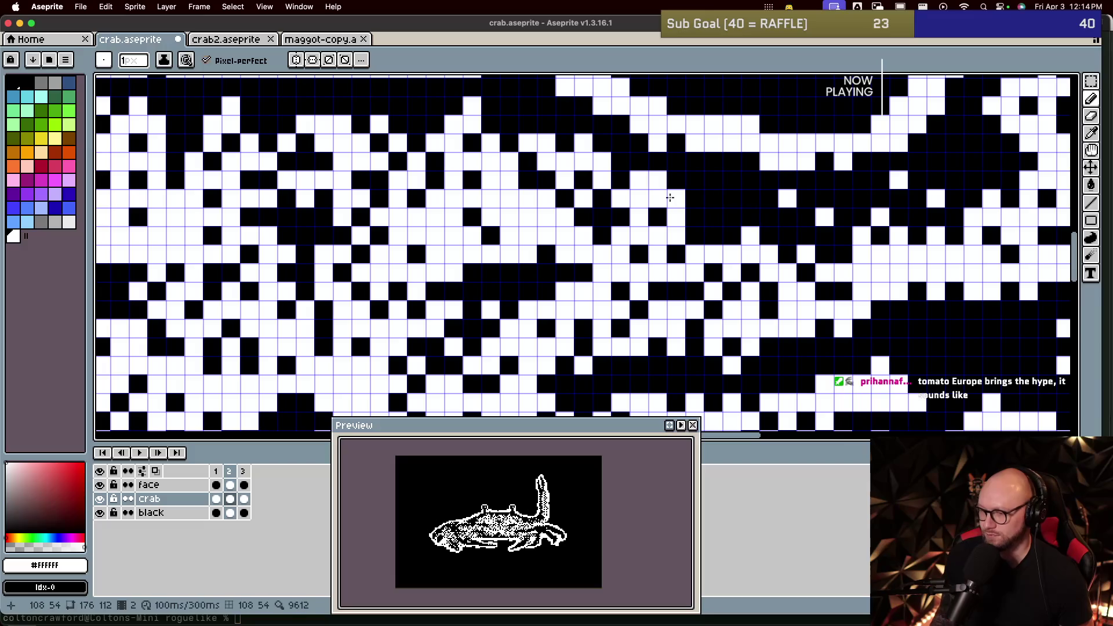
{"action": "key", "text": "Left"}
{"action": "key", "text": "Right"}
{"action": "key", "text": "Left"}
{"action": "key", "text": "Right"}
{"action": "key", "text": "Left"}
{"action": "key", "text": "Right"}
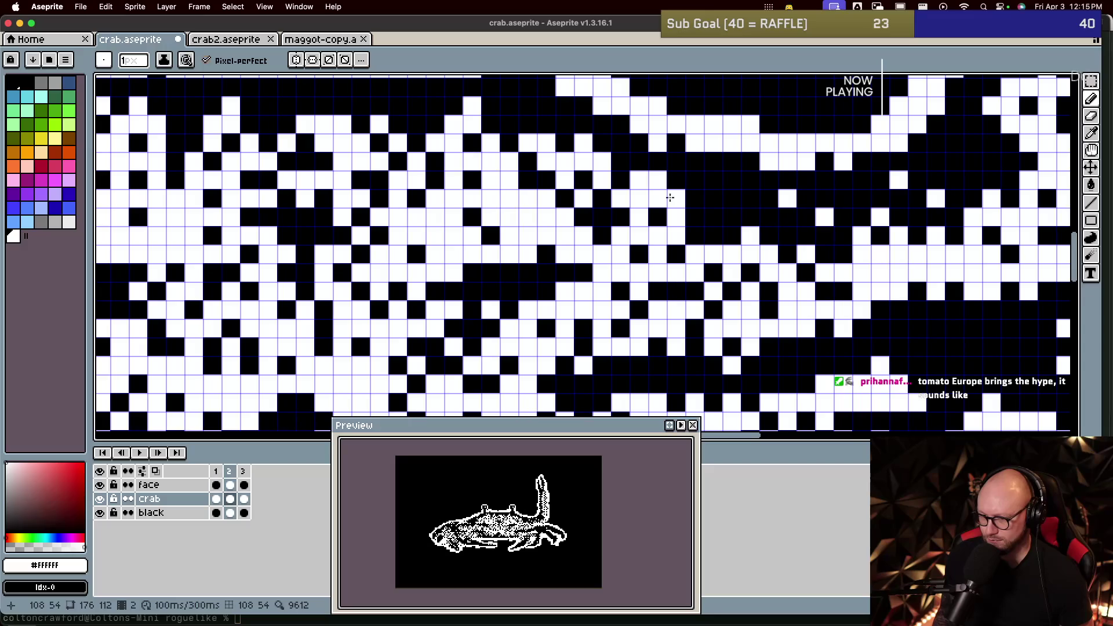
{"action": "key", "text": "Return"}
{"action": "key", "text": "Return"}
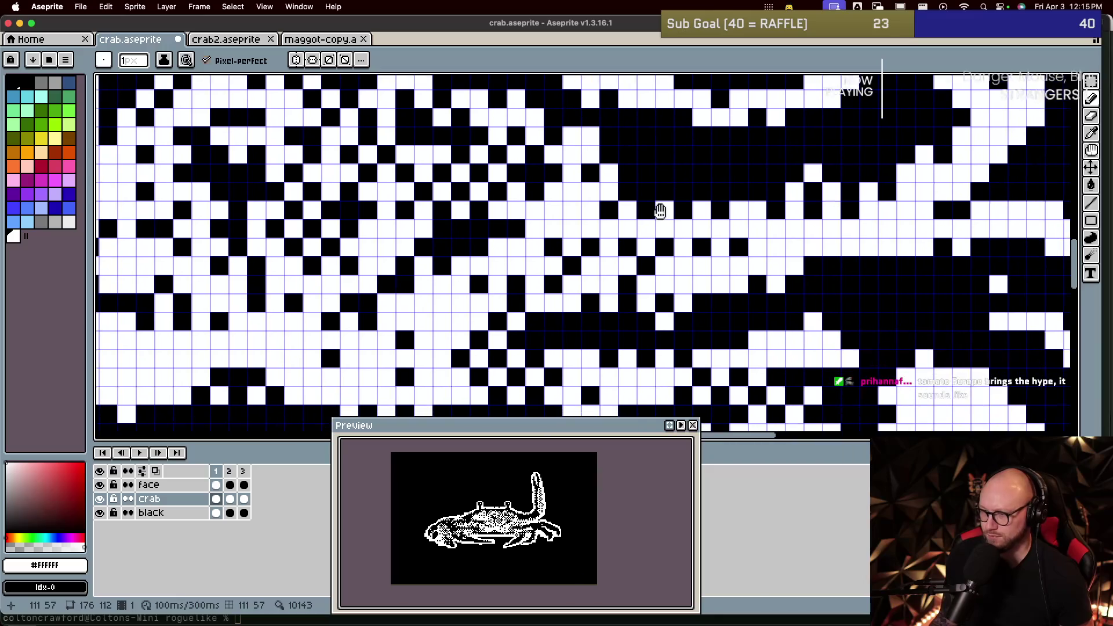
{"action": "key", "text": "Return"}
{"action": "key", "text": "Return"}
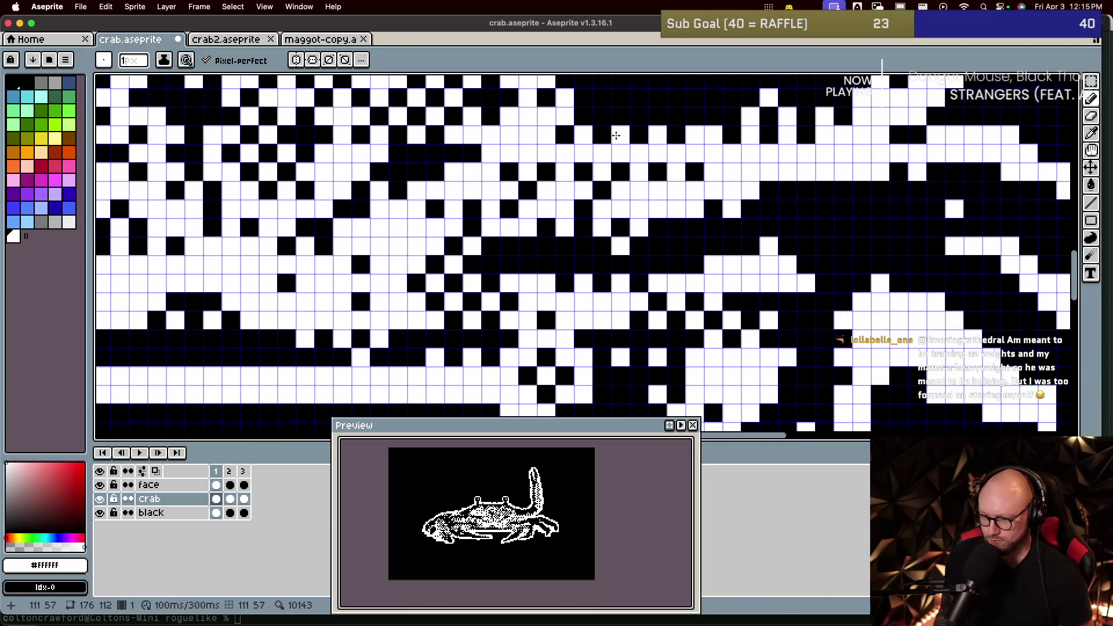
{"action": "key", "text": "Right"}
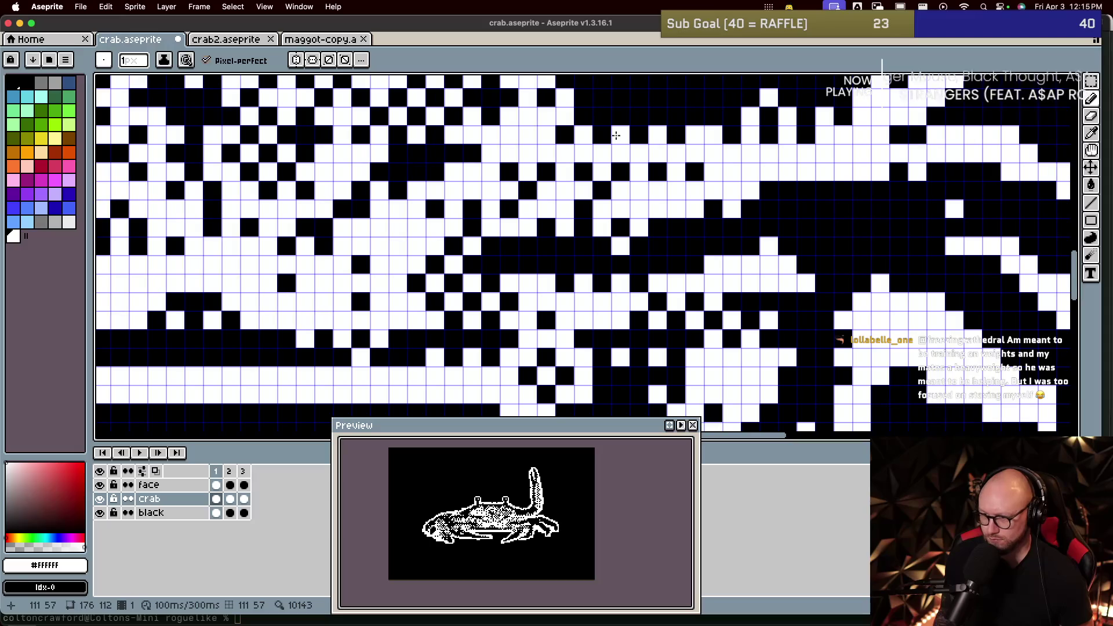
Step: On frame 1, whiten several stray dark shell pixels and blacken a few others
{"action": "left_click", "coordinate": [435, 264]}
{"action": "left_click", "coordinate": [415, 286]}
{"action": "left_click", "coordinate": [433, 301]}
{"action": "key", "text": "x"}
{"action": "left_click", "coordinate": [436, 281]}
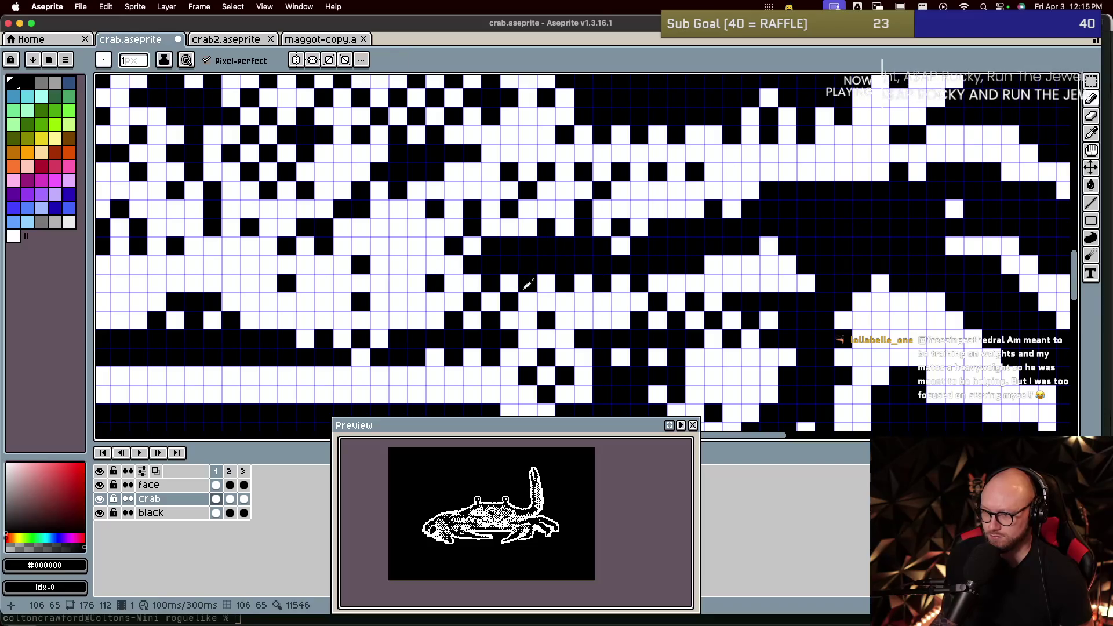
{"action": "left_click", "coordinate": [524, 284], "text": "alt"}
{"action": "left_click", "coordinate": [491, 289]}
{"action": "left_click", "coordinate": [508, 301]}
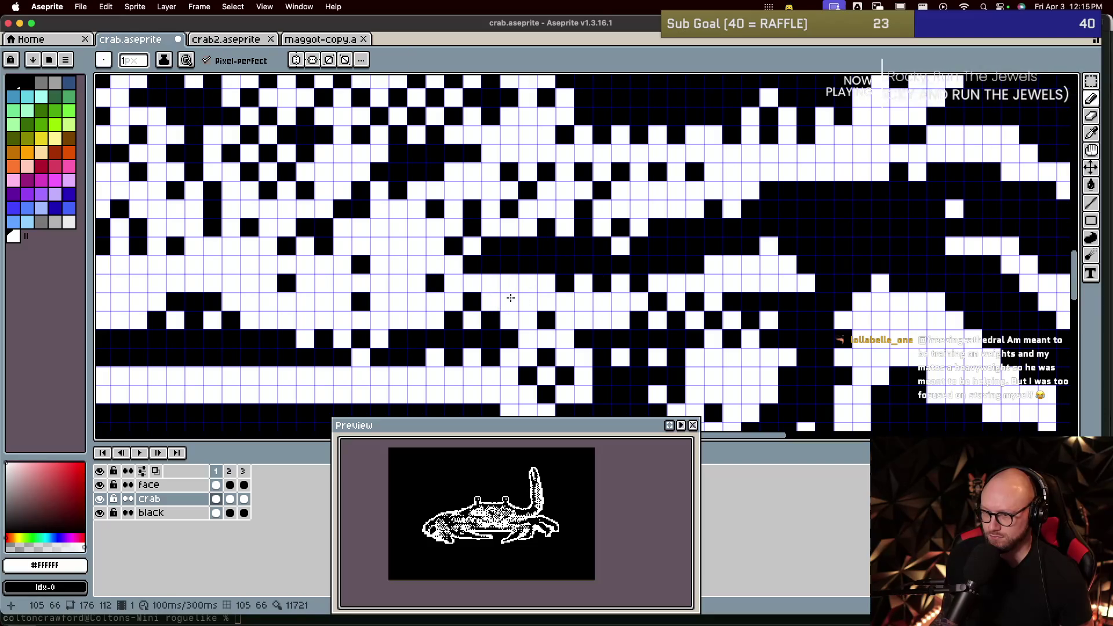
{"action": "right_click", "coordinate": [566, 283]}
{"action": "left_click", "coordinate": [527, 264]}
{"action": "left_click", "coordinate": [564, 283], "text": "alt"}
{"action": "left_click", "coordinate": [529, 300]}
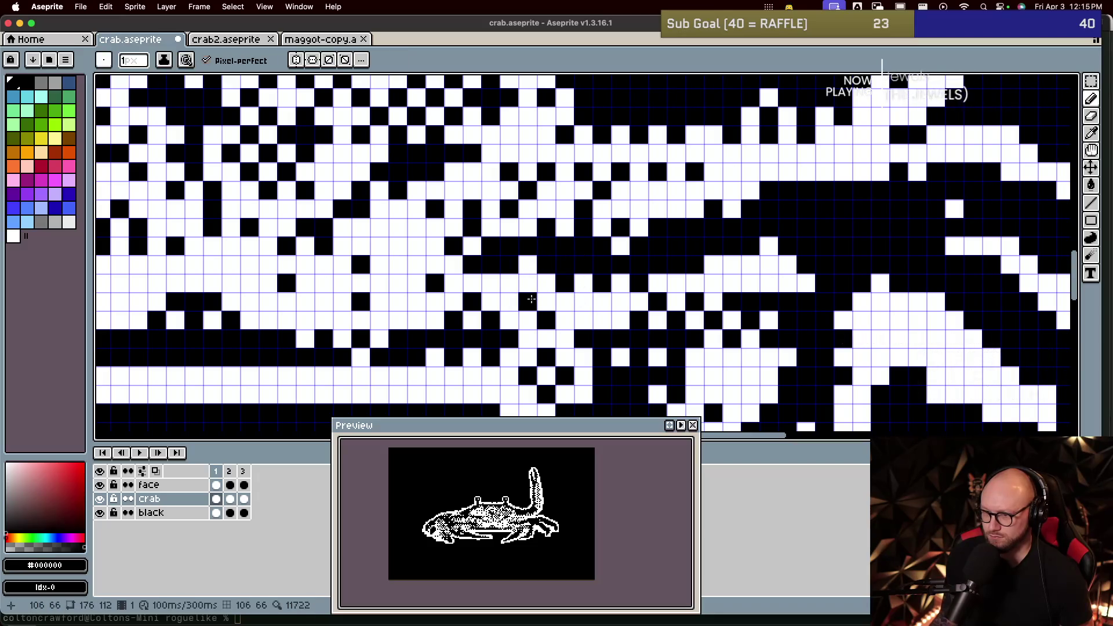
Step: Flip between frames 1 and 3 to compare, then move to frame 2
{"action": "key", "text": "Left"}
{"action": "key", "text": "Right"}
{"action": "key", "text": "Left"}
{"action": "key", "text": "Right"}
{"action": "key", "text": "Left"}
{"action": "key", "text": "Right"}
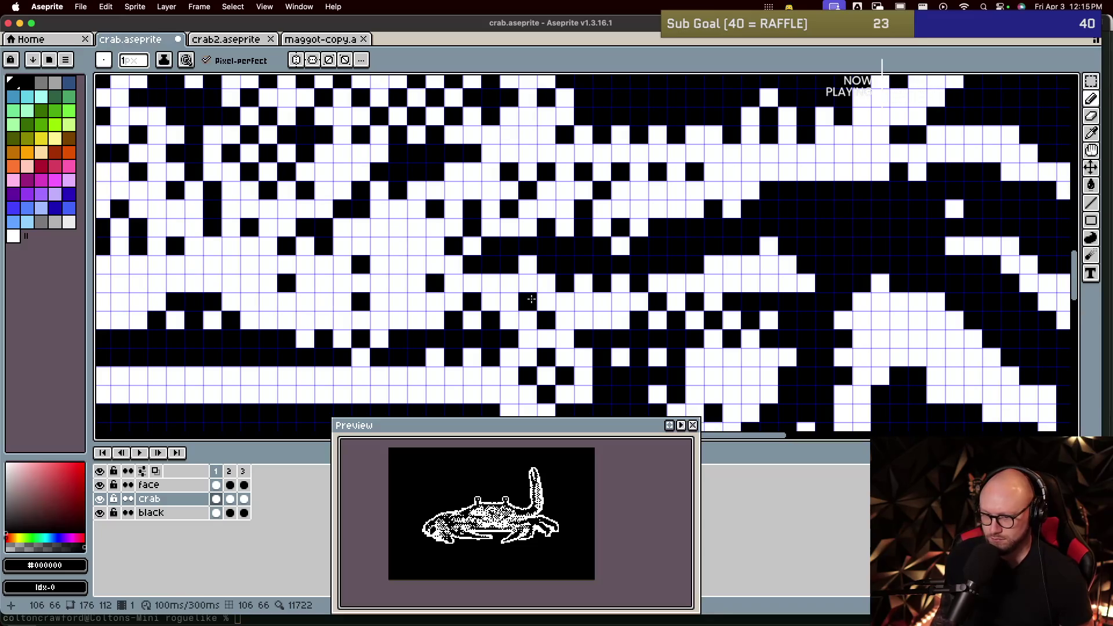
{"action": "key", "text": "Right"}
Step: On frame 2, blacken one shell pixel, whiten four stray black pixels, and play the animation
{"action": "mouse_move", "coordinate": [840, 321]}
{"action": "left_mouse_down"}
{"action": "mouse_move", "coordinate": [532, 305]}
{"action": "mouse_move", "coordinate": [609, 311]}
{"action": "left_mouse_up"}
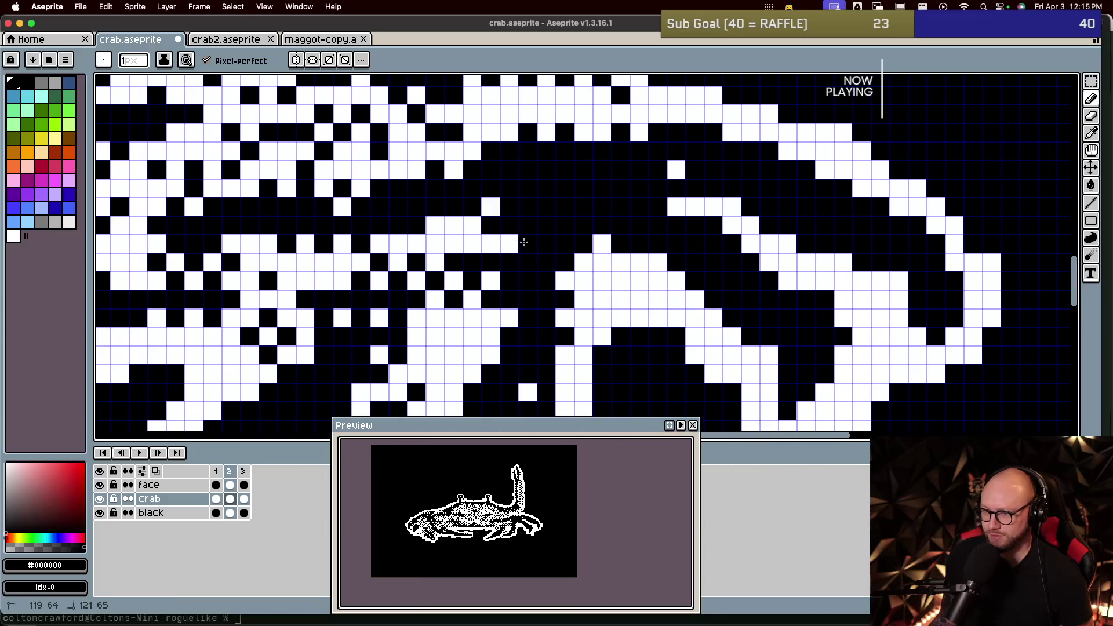
{"action": "left_click", "coordinate": [452, 224]}
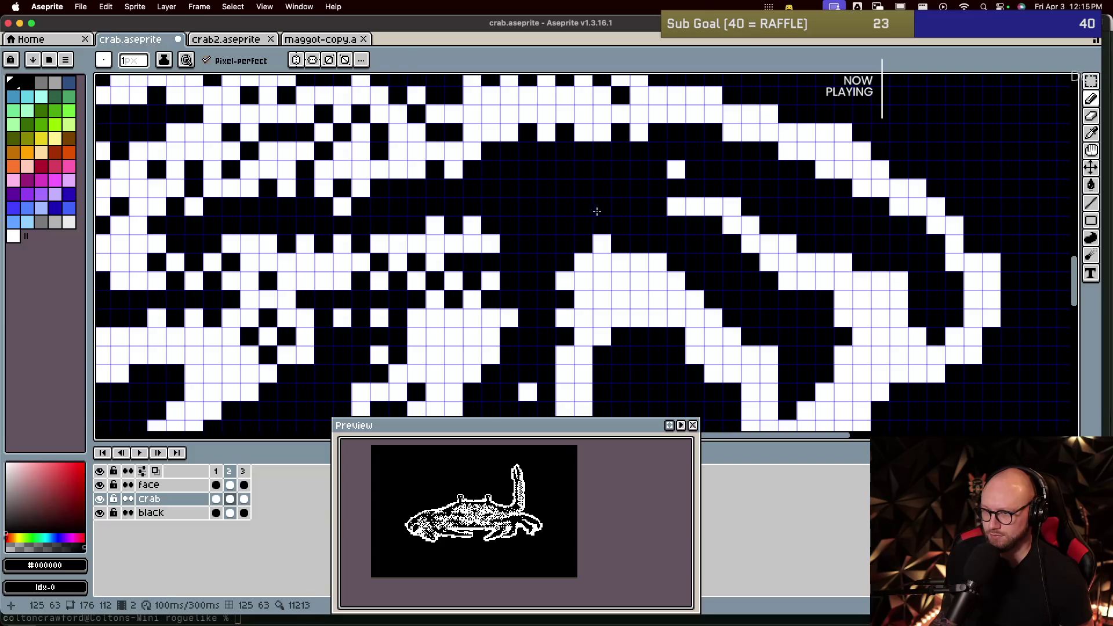
{"action": "left_click", "coordinate": [629, 291], "text": "alt"}
{"action": "left_click", "coordinate": [527, 196]}
{"action": "left_click", "coordinate": [510, 207]}
{"action": "left_click", "coordinate": [529, 226]}
{"action": "left_click", "coordinate": [547, 189]}
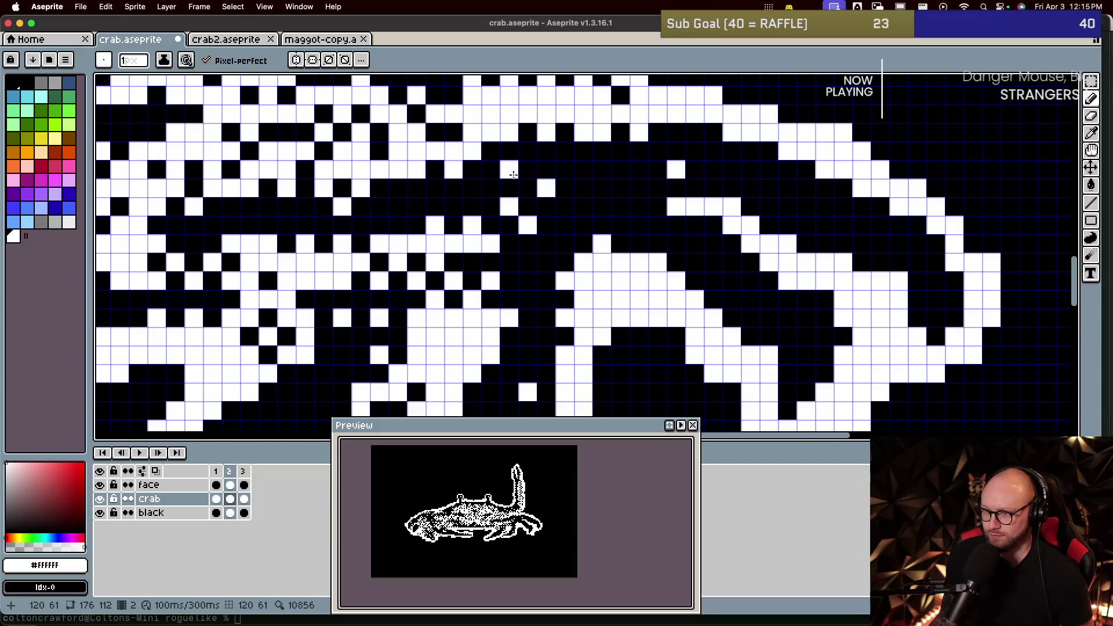
{"action": "key", "text": "Return"}
{"action": "key", "text": "Return"}
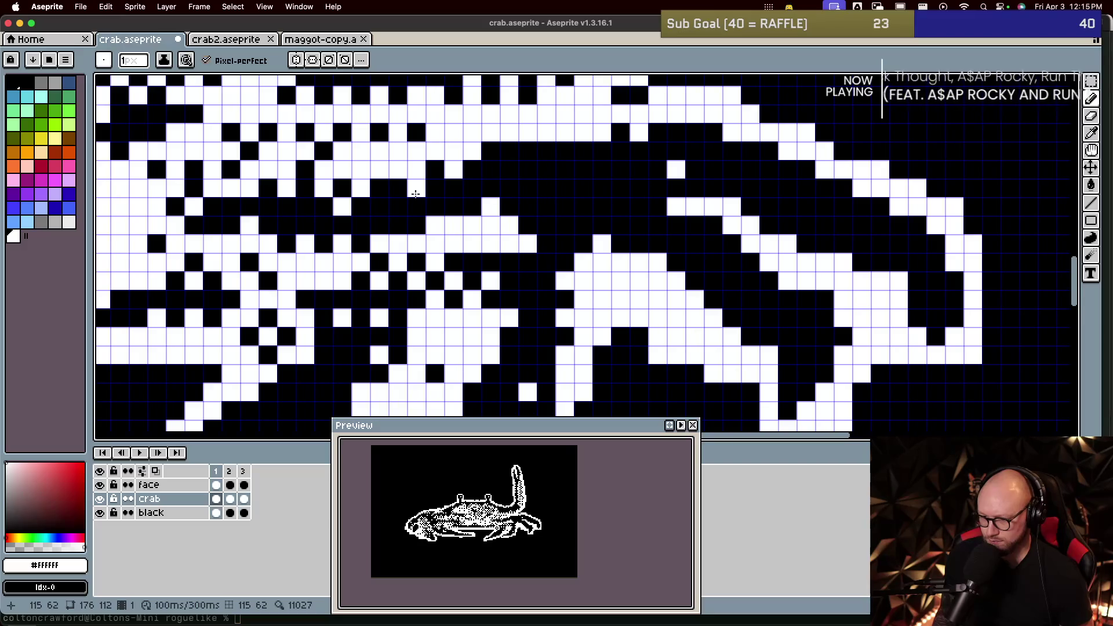
{"action": "scroll", "coordinate": [415, 193], "scroll_direction": "down", "scroll_amount": 8}
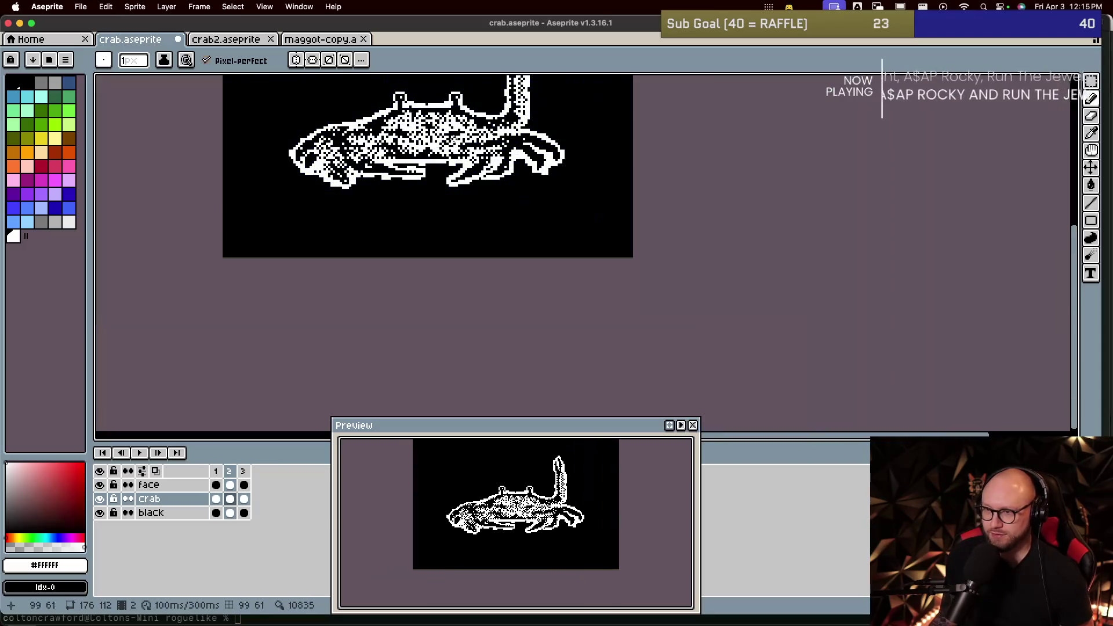
Step: Centre the crab, play the animation preview, and stop it after watching
{"action": "left_click_drag", "start_coordinate": [355, 121], "coordinate": [451, 239]}
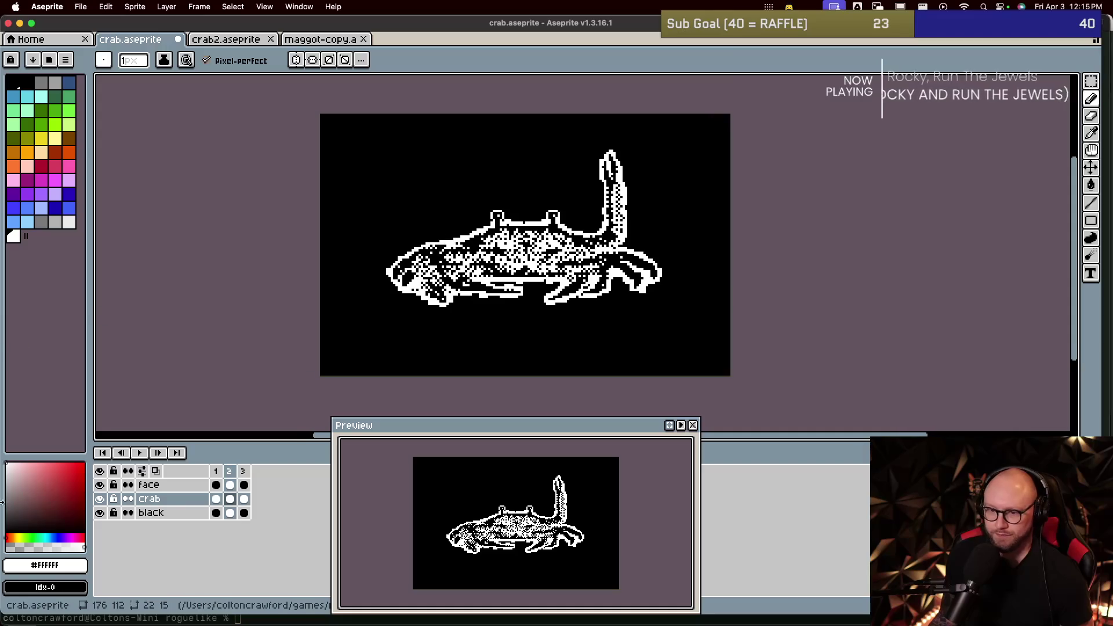
{"action": "right_click", "coordinate": [138, 453]}
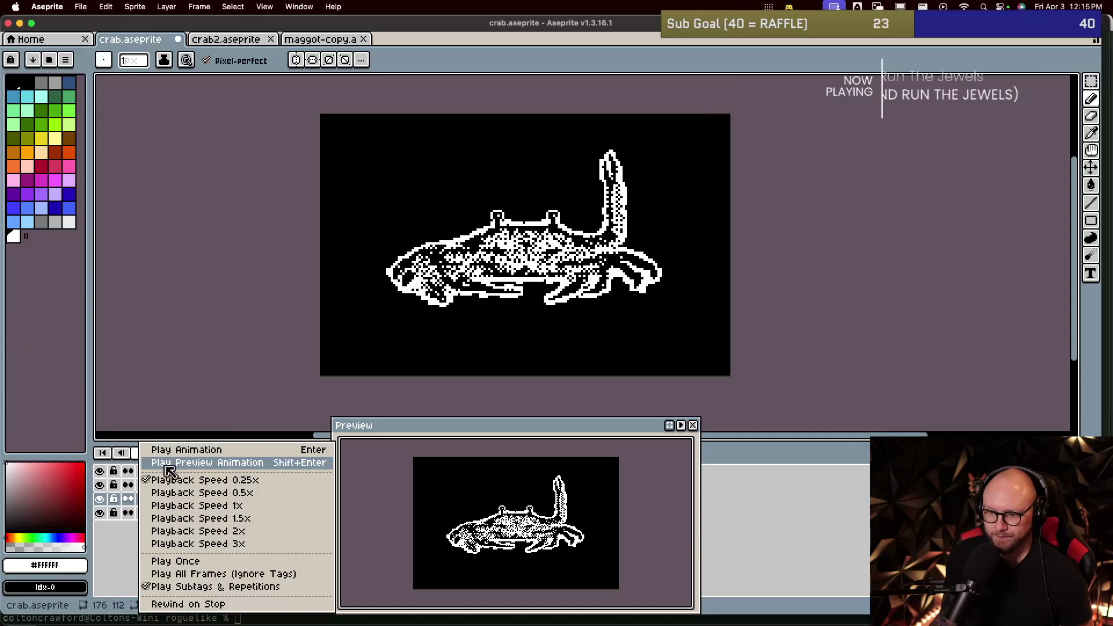
{"action": "left_click", "coordinate": [138, 453]}
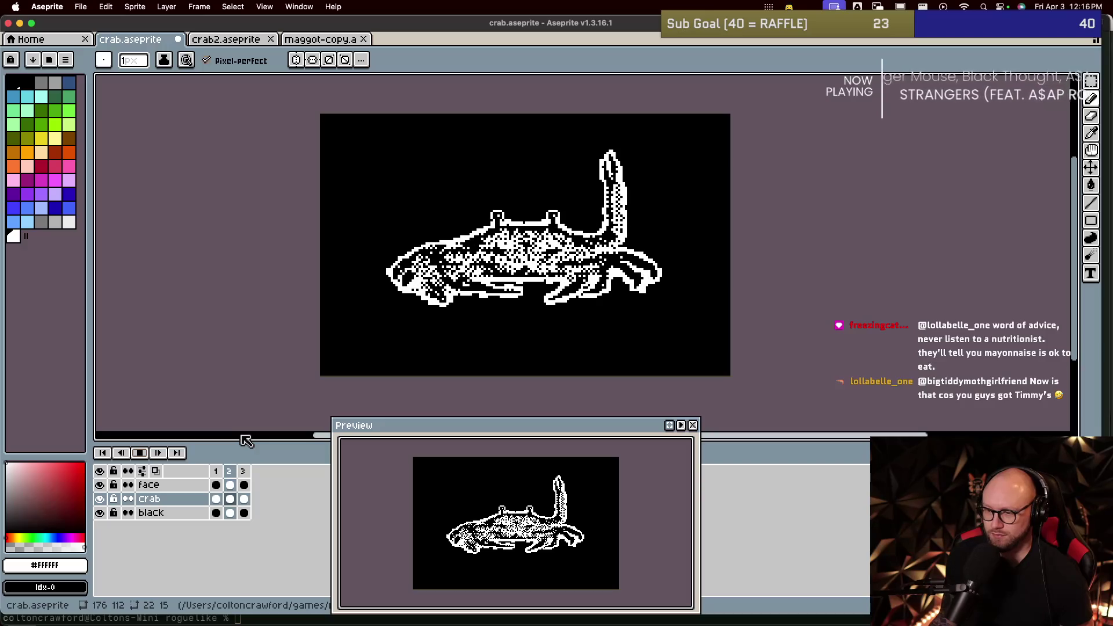
{"action": "left_click", "coordinate": [138, 453]}
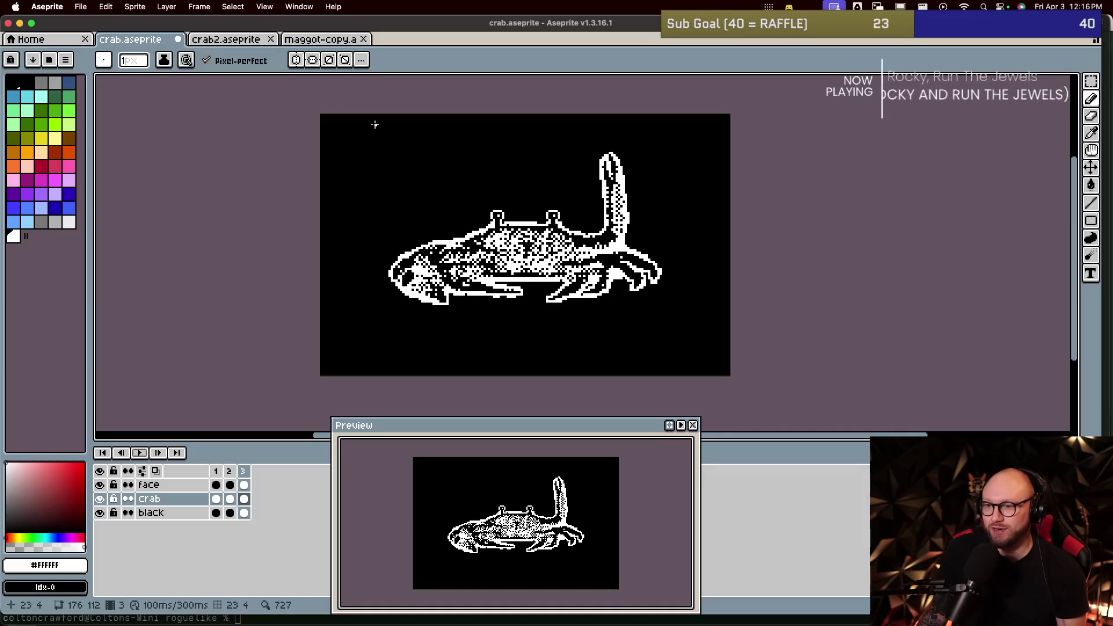
{"action": "key", "text": "super+Tab"}
{"action": "key", "text": "super+Tab"}
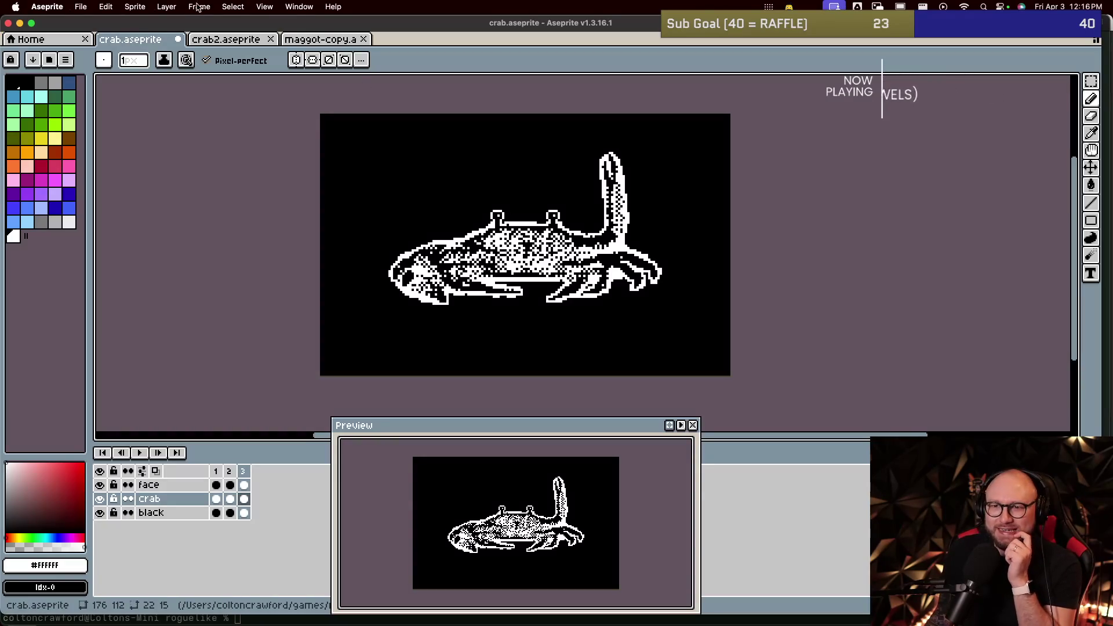
{"action": "left_click", "coordinate": [136, 8]}
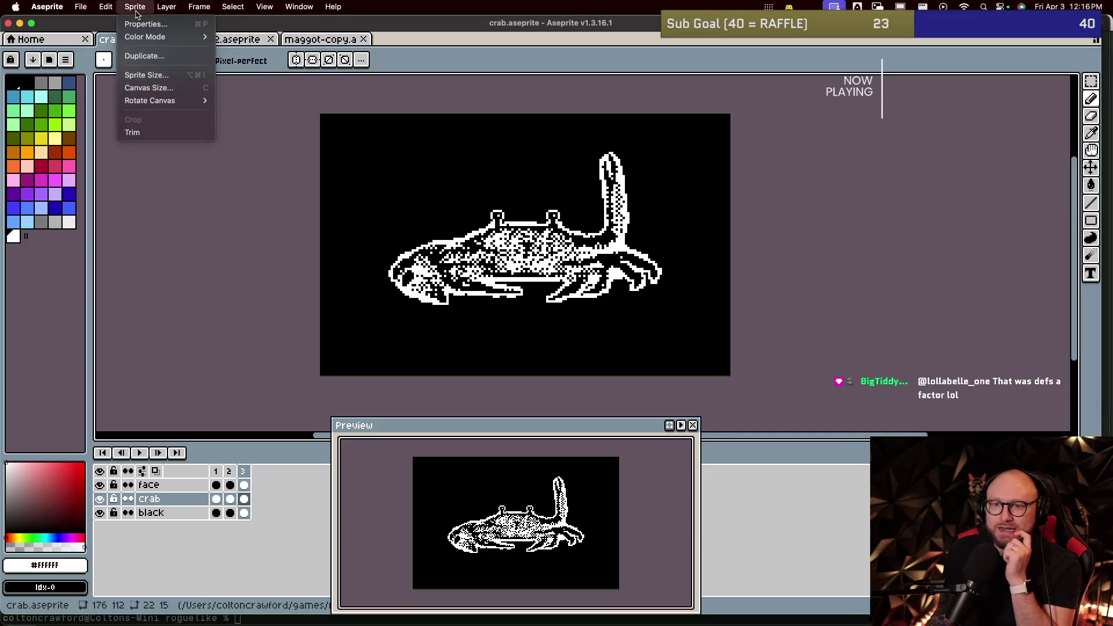
Step: Set Sprite > Color Mode to Indexed, then view the More Options dialog and cancel it
{"action": "mouse_move", "coordinate": [156, 11]}
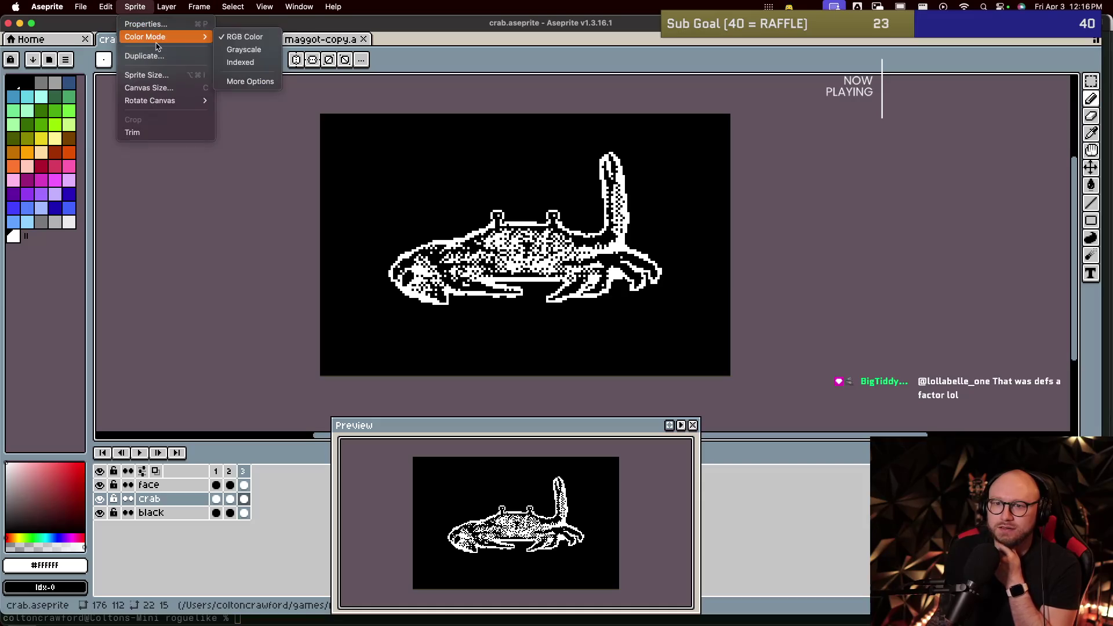
{"action": "mouse_move", "coordinate": [160, 38]}
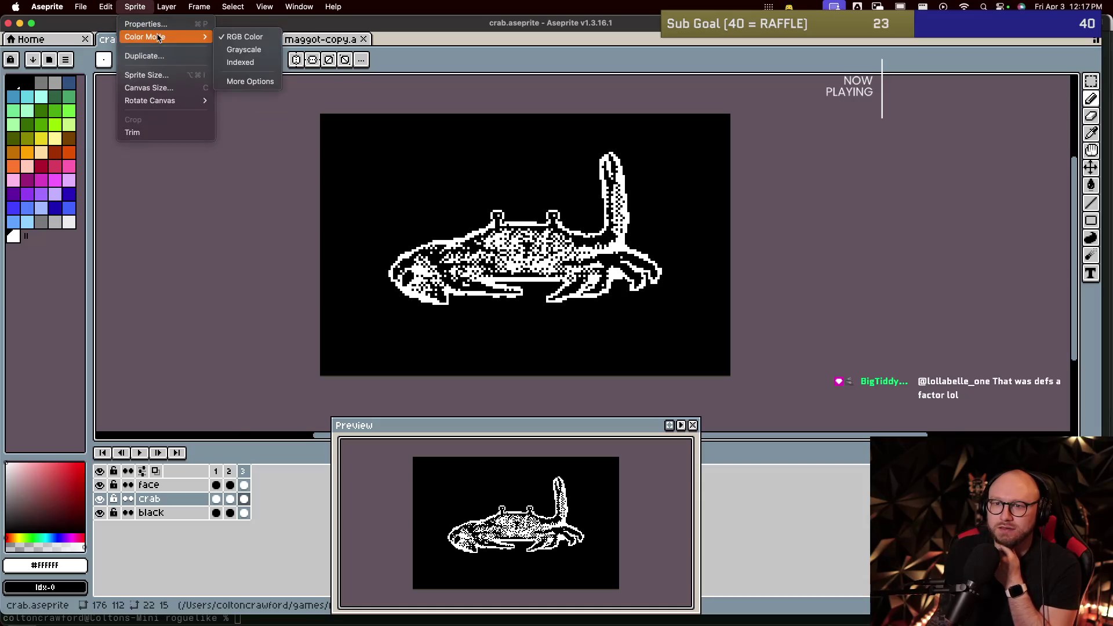
{"action": "left_click", "coordinate": [240, 62]}
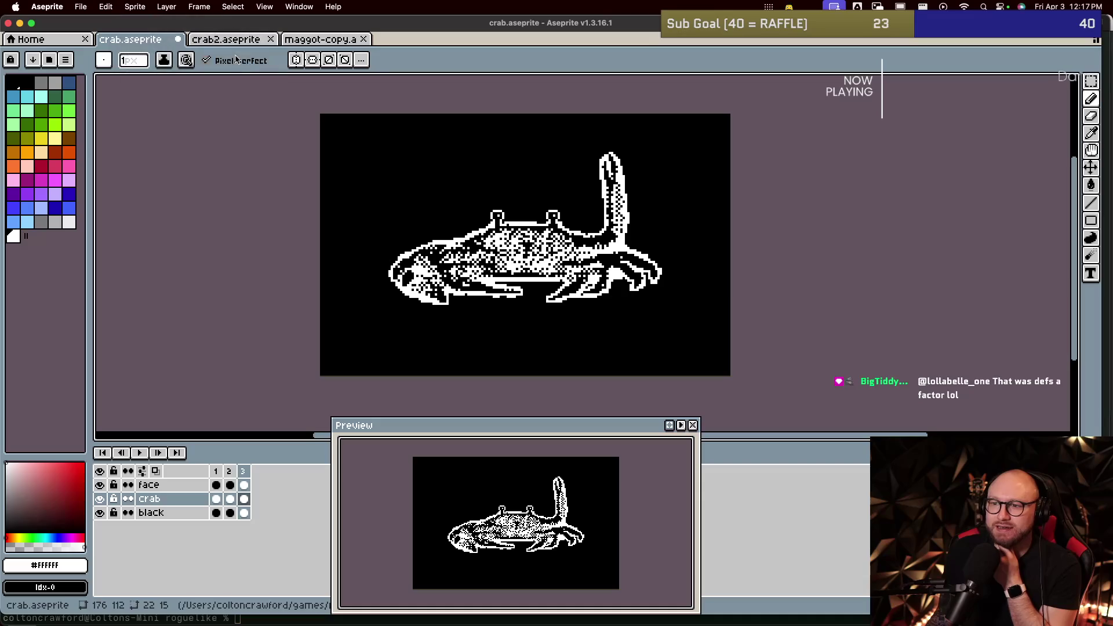
{"action": "left_click", "coordinate": [158, 6]}
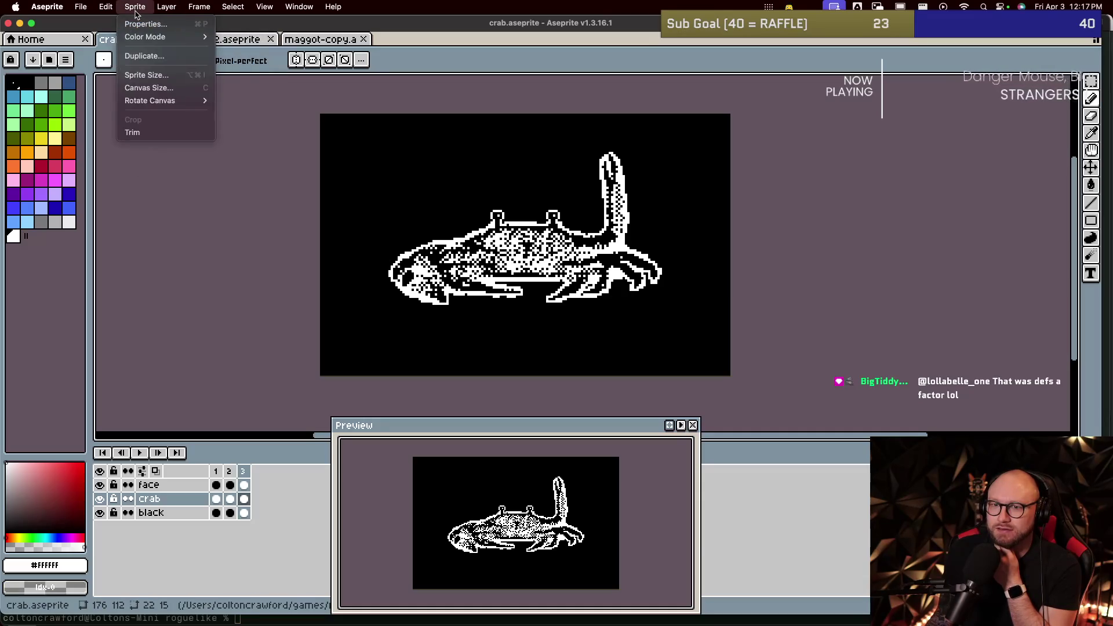
{"action": "mouse_move", "coordinate": [153, 39]}
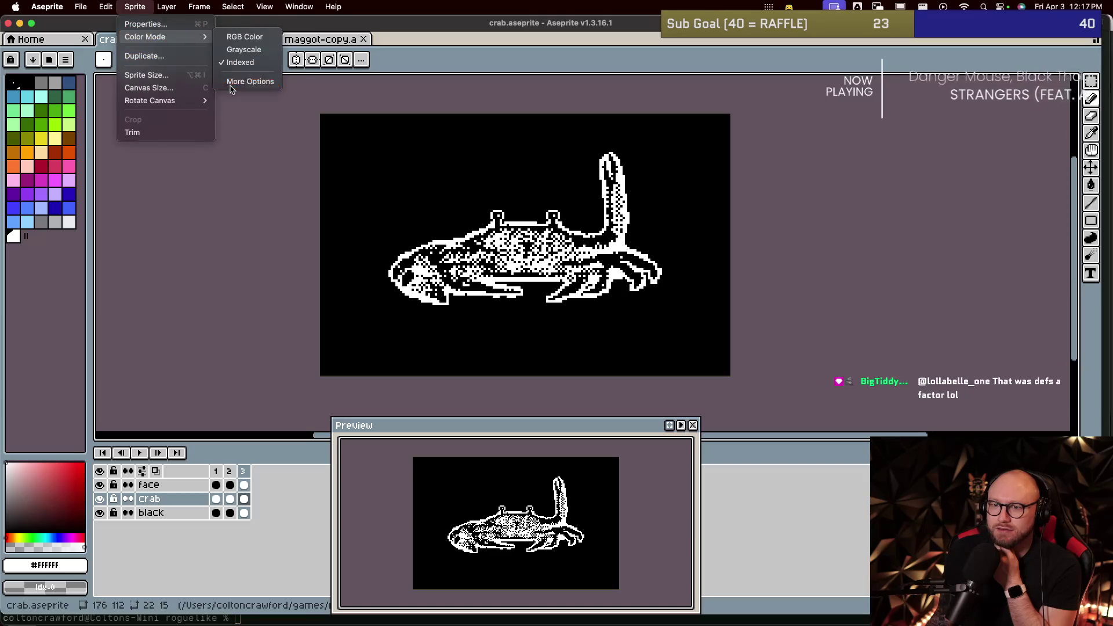
{"action": "left_click", "coordinate": [250, 82]}
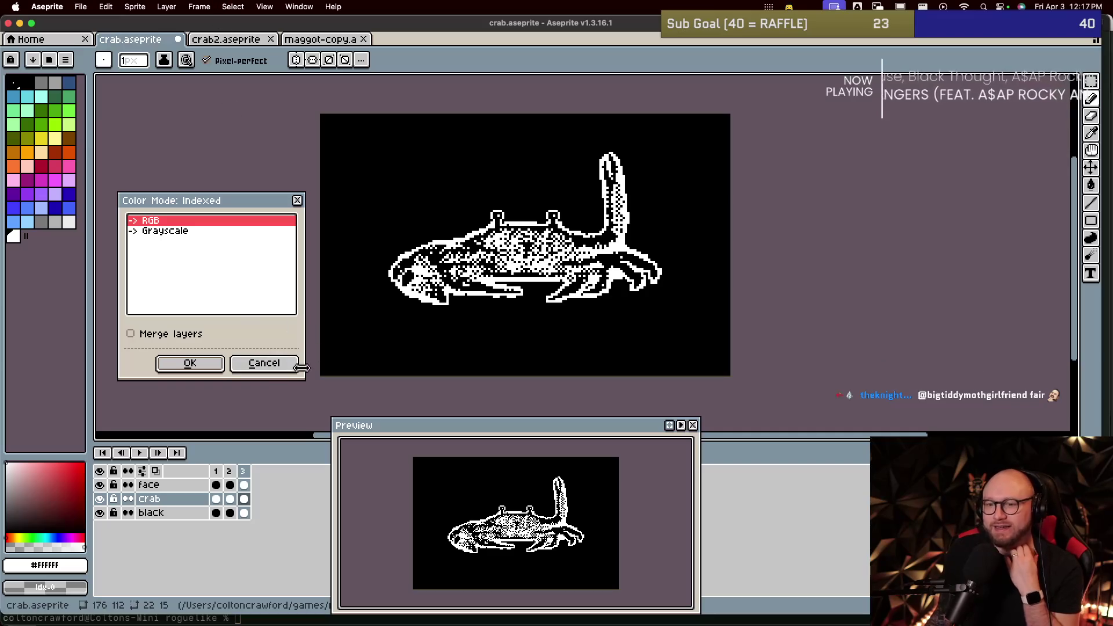
{"action": "left_click", "coordinate": [284, 363]}
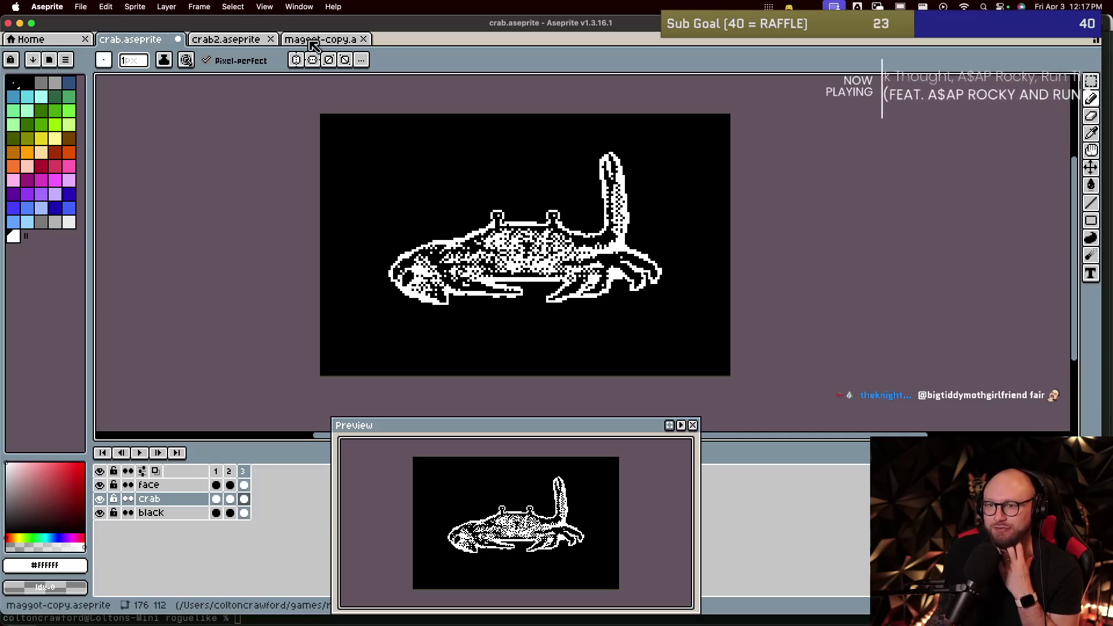
Step: Check maggot-copy, zoom on the greyscale crab reference in crab2.aseprite, then return to crab.aseprite
{"action": "left_click", "coordinate": [313, 41]}
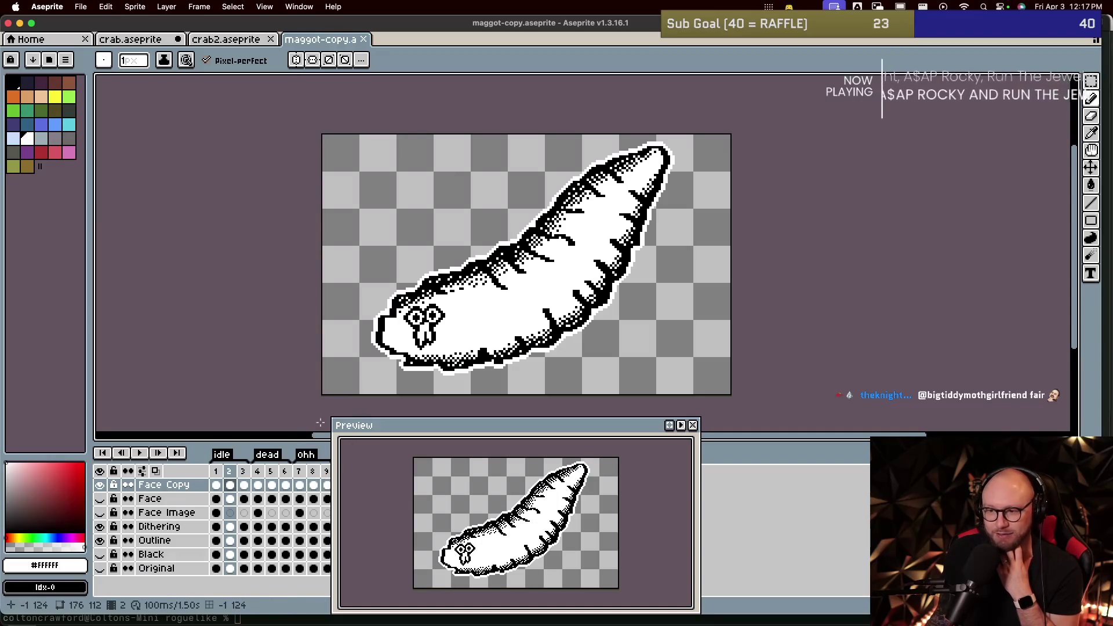
{"action": "left_click", "coordinate": [219, 41]}
{"action": "scroll", "coordinate": [567, 302], "scroll_direction": "down", "scroll_amount": 4}
{"action": "scroll", "coordinate": [568, 302], "scroll_direction": "down", "scroll_amount": 1}
{"action": "scroll", "coordinate": [568, 302], "scroll_direction": "up", "scroll_amount": 2}
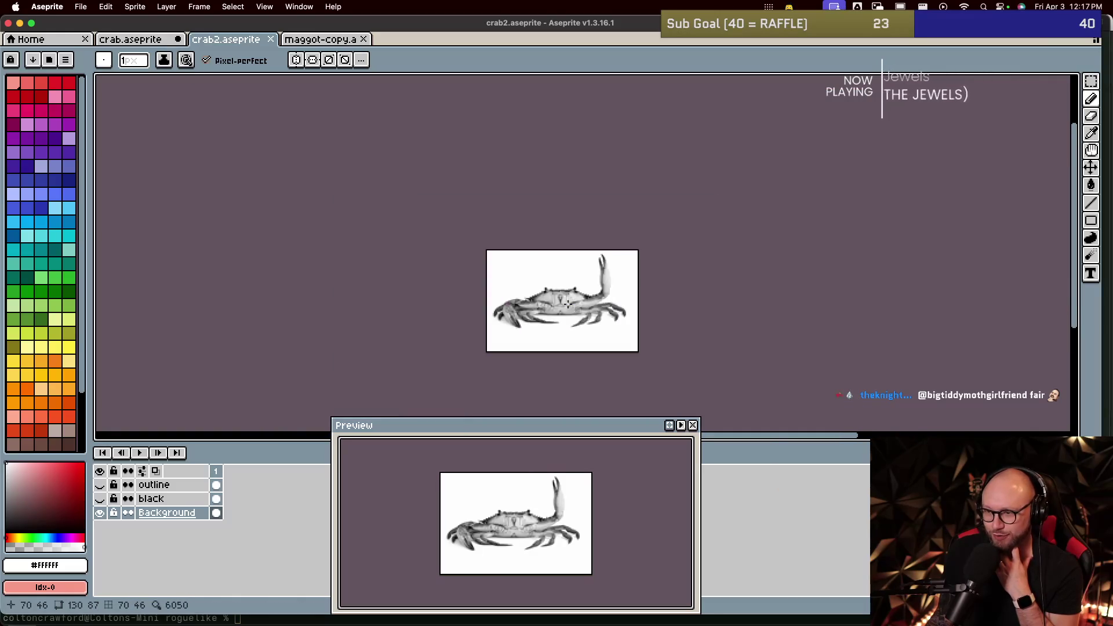
{"action": "scroll", "coordinate": [567, 302], "scroll_direction": "up", "scroll_amount": 3}
{"action": "scroll", "coordinate": [568, 304], "scroll_direction": "up", "scroll_amount": 1}
{"action": "scroll", "coordinate": [567, 304], "scroll_direction": "up", "scroll_amount": 1}
{"action": "scroll", "coordinate": [567, 304], "scroll_direction": "down", "scroll_amount": 1}
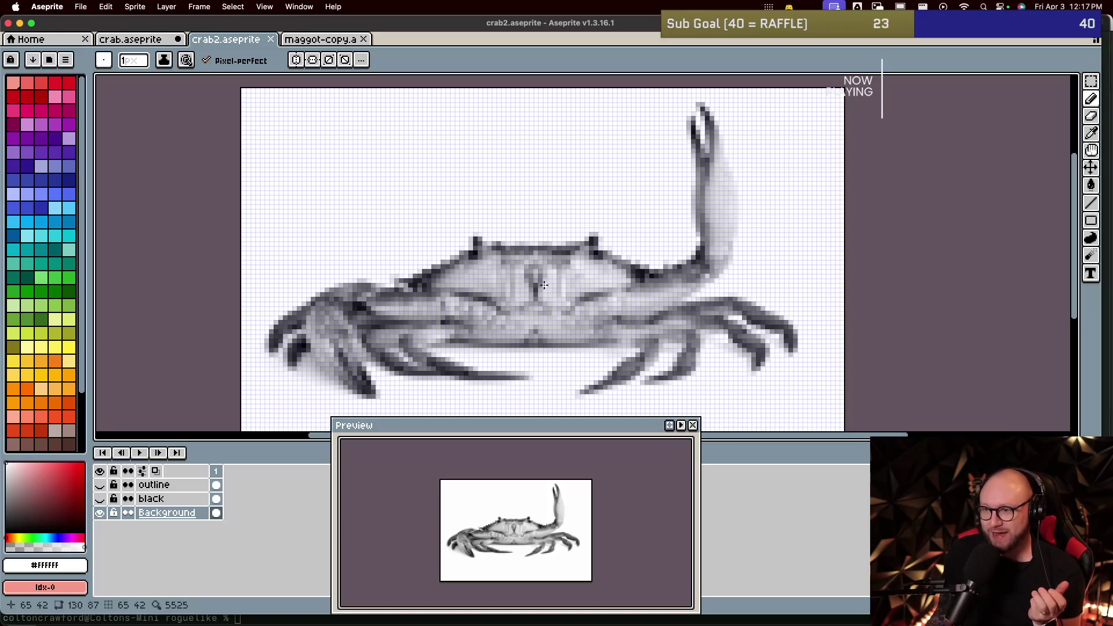
{"action": "left_click", "coordinate": [157, 39]}
Step: Zoom in and flip between the crab's frames, ending on frame 3
{"action": "scroll", "coordinate": [464, 244], "scroll_direction": "up", "scroll_amount": 1}
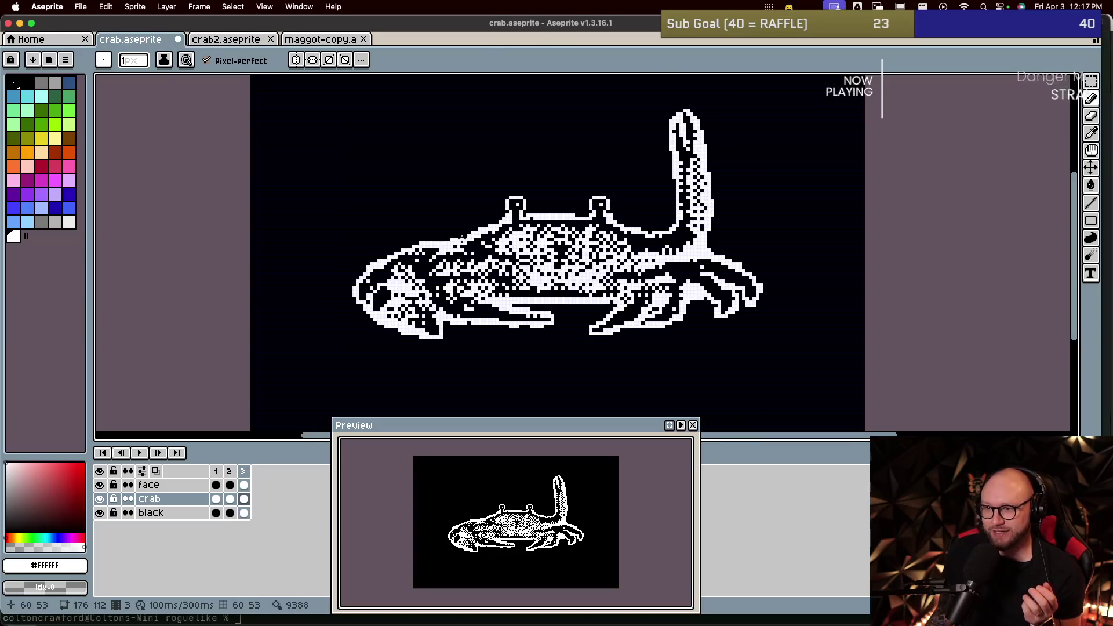
{"action": "scroll", "coordinate": [462, 239], "scroll_direction": "up", "scroll_amount": 1}
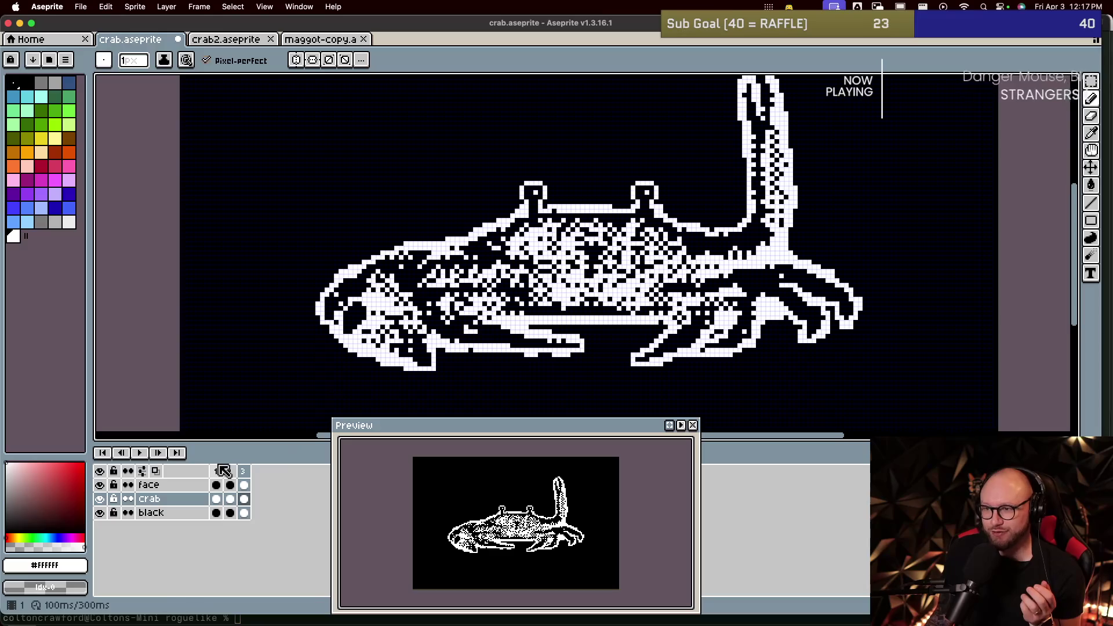
{"action": "key", "text": "Left"}
{"action": "key", "text": "Right"}
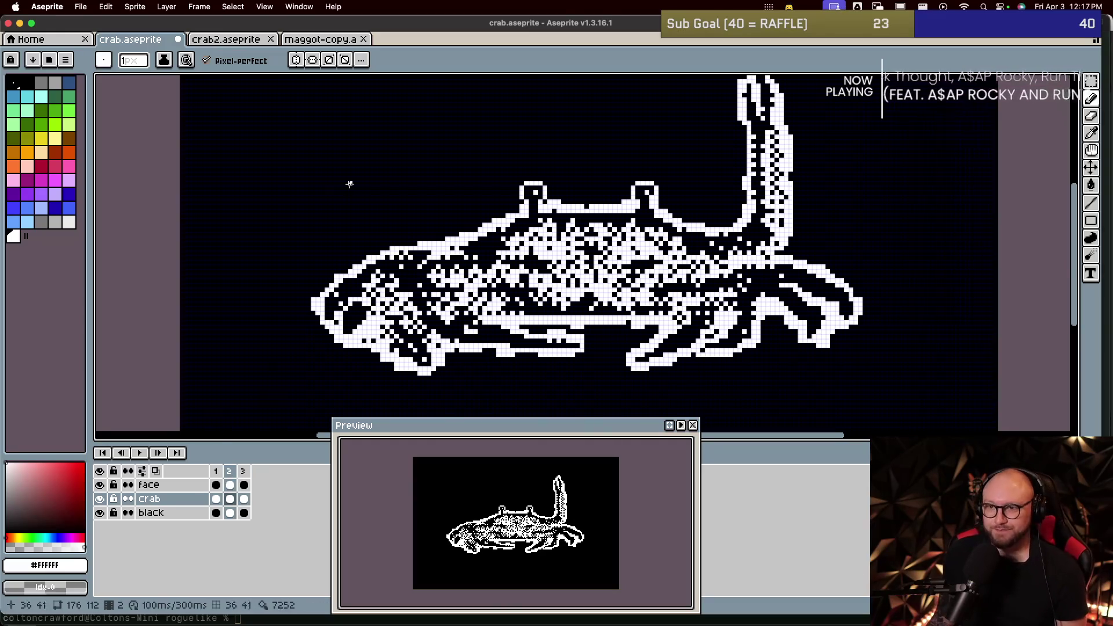
Step: Step through the maggot-copy sprite's animation frames, then return via crab2 to crab.aseprite
{"action": "left_click", "coordinate": [322, 39]}
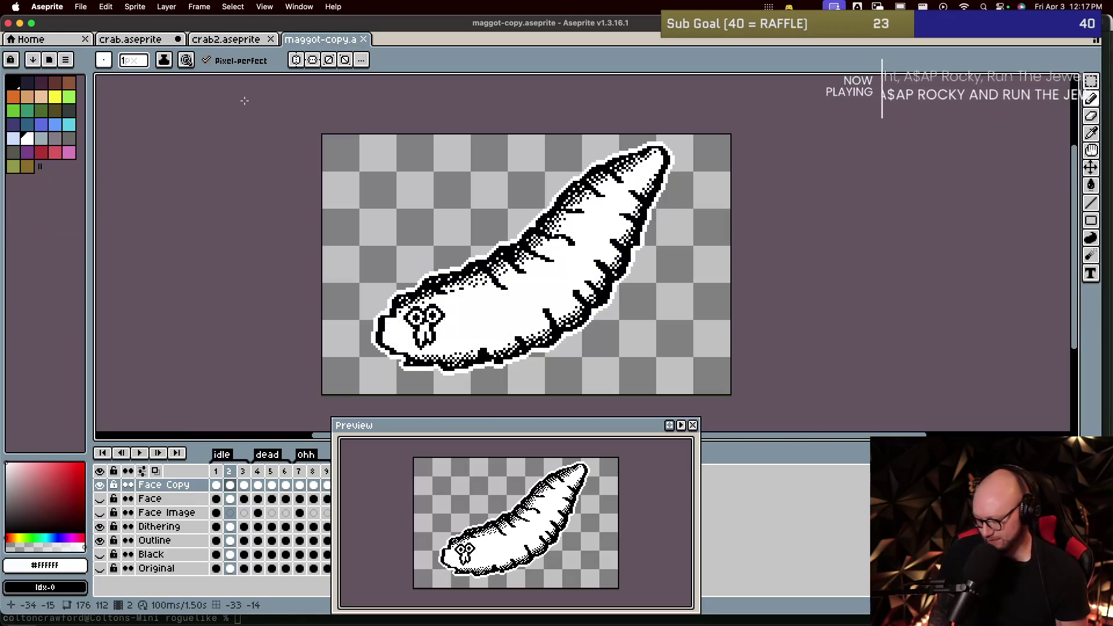
{"action": "key", "text": "Right"}
{"action": "key", "text": "Right"}
{"action": "key", "text": "Right"}
{"action": "key", "text": "Right"}
{"action": "key", "text": "Left"}
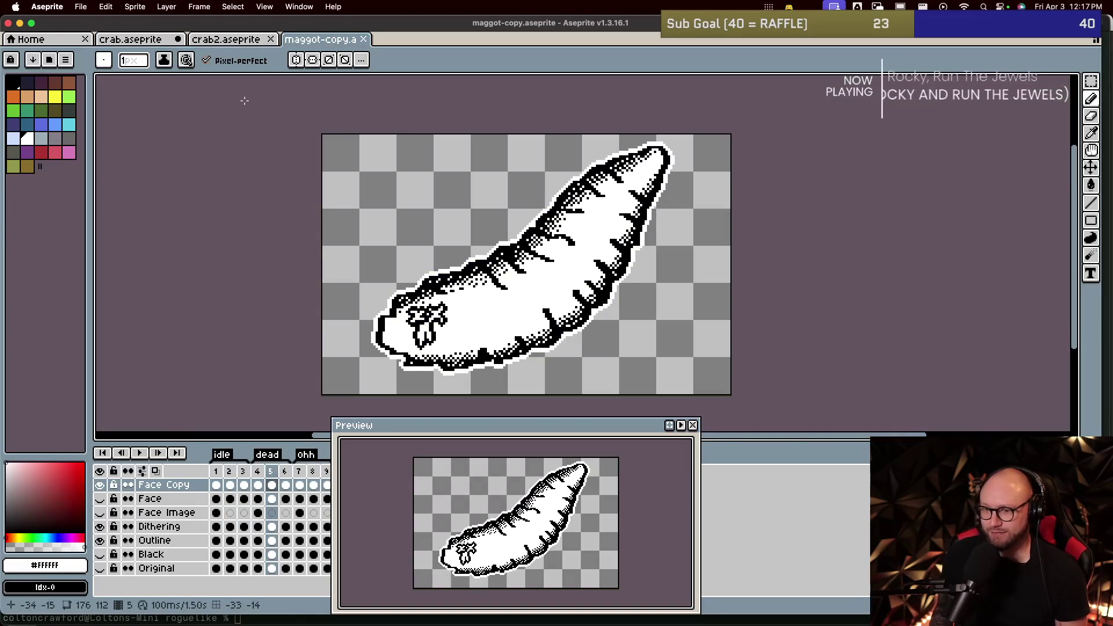
{"action": "key", "text": "Left"}
{"action": "key", "text": "Left"}
{"action": "key", "text": "Left"}
{"action": "key", "text": "Left"}
{"action": "key", "text": "Right"}
{"action": "key", "text": "Right"}
{"action": "key", "text": "Left"}
{"action": "key", "text": "Left"}
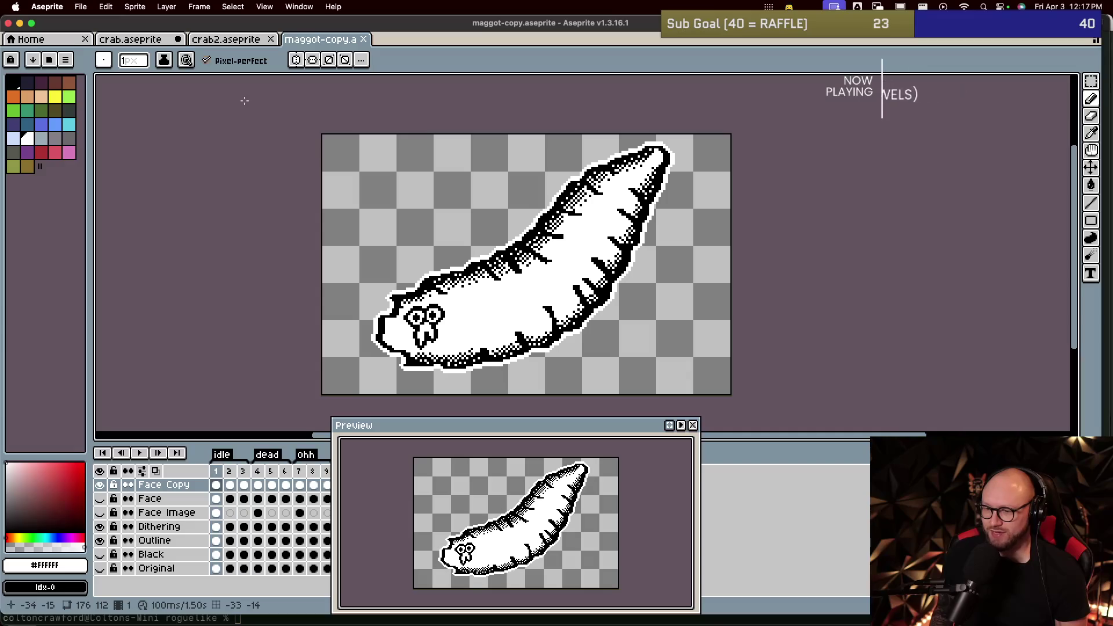
{"action": "left_click", "coordinate": [234, 43]}
{"action": "left_click", "coordinate": [162, 41]}
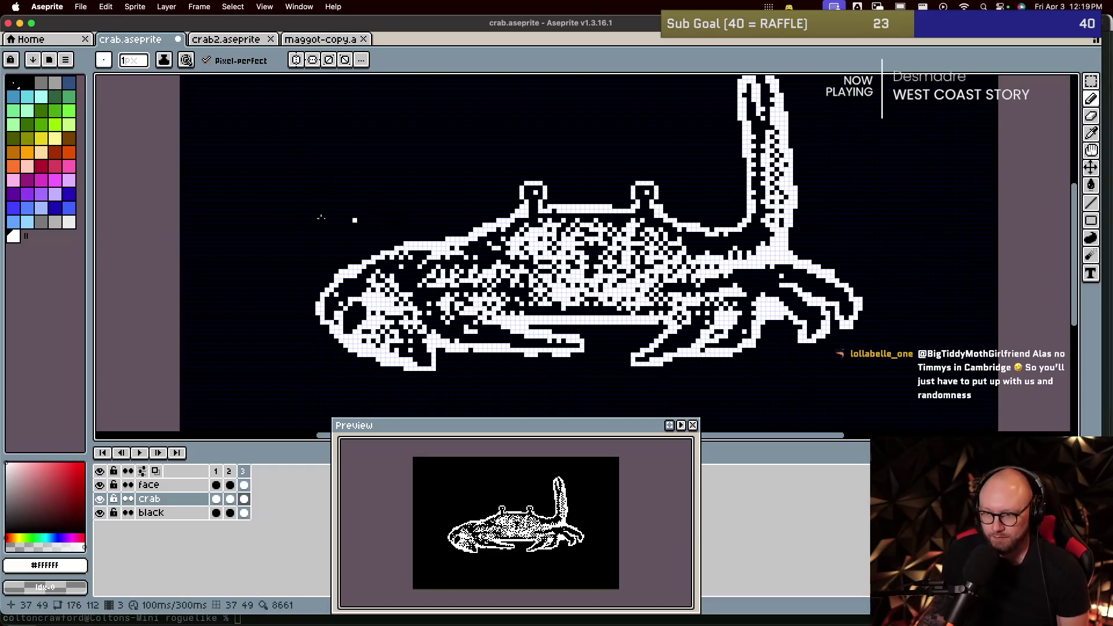
Step: Play the crab animation from frame 2 and hide the black background layer
{"action": "key", "text": "Left"}
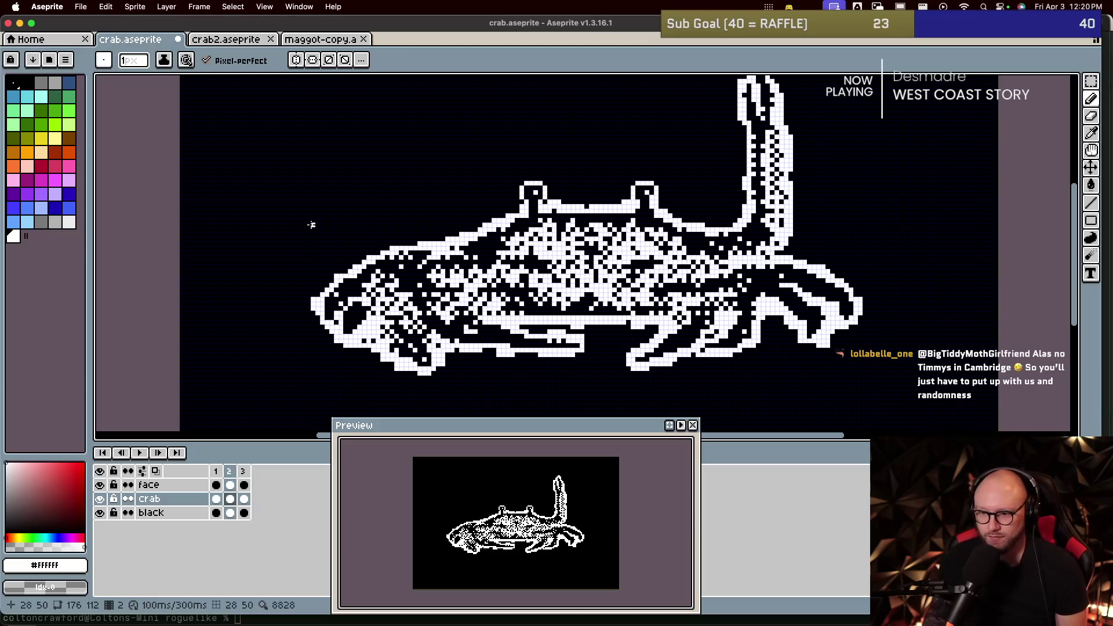
{"action": "key", "text": "Return"}
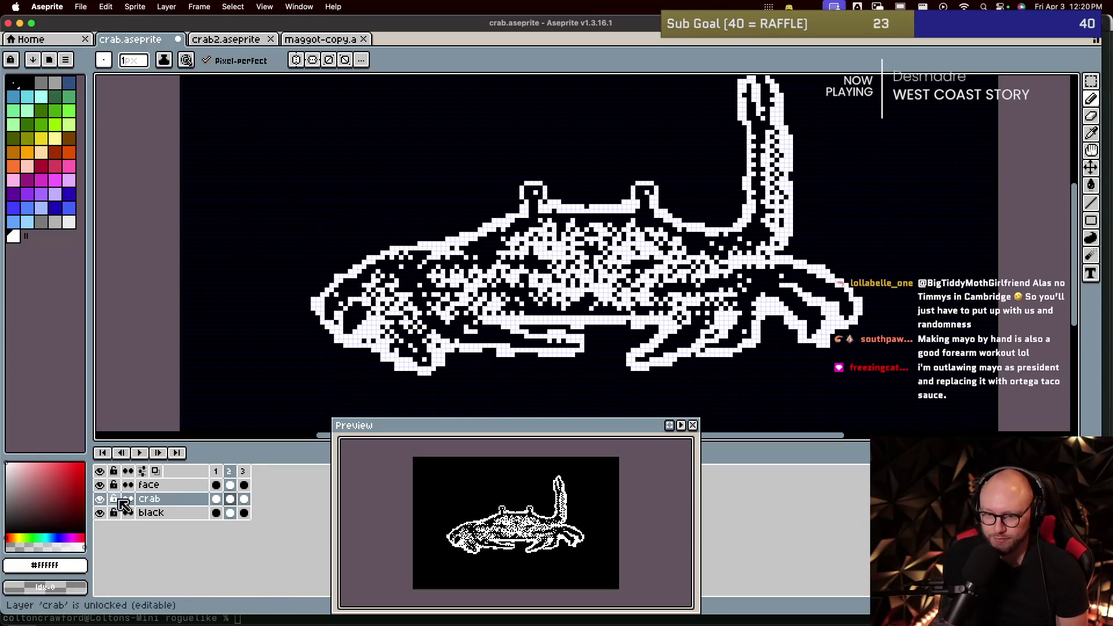
{"action": "left_click", "coordinate": [99, 512]}
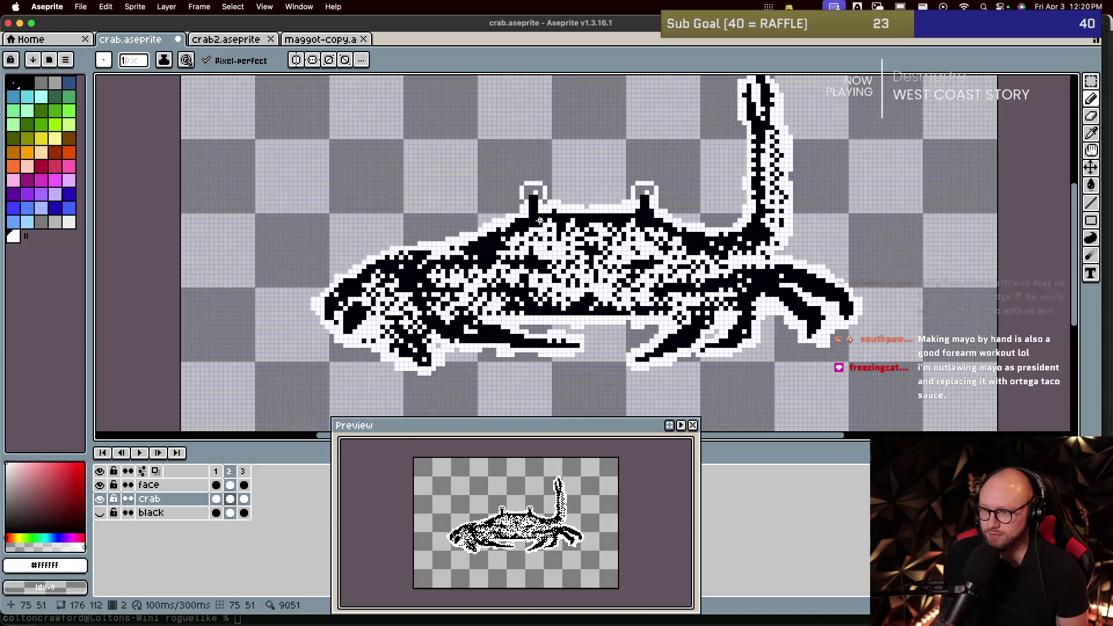
{"action": "scroll", "coordinate": [533, 230], "scroll_direction": "up", "scroll_amount": 2}
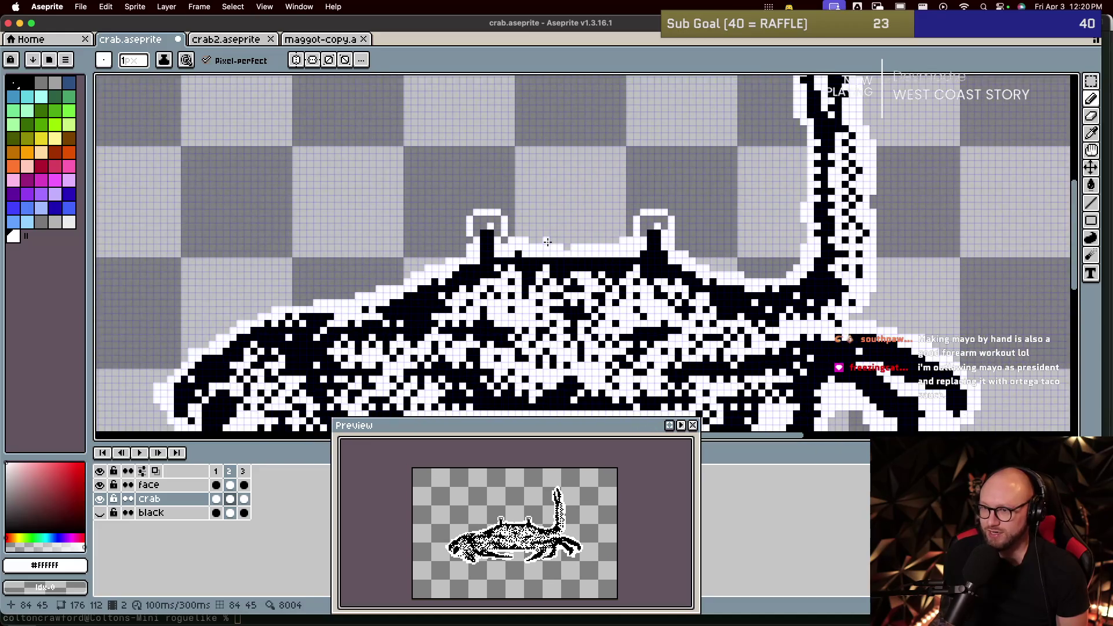
{"action": "scroll", "coordinate": [547, 241], "scroll_direction": "up", "scroll_amount": 1}
Step: Eyedrop black and bucket-fill both eye interiors black on the face layer
{"action": "key", "text": "i"}
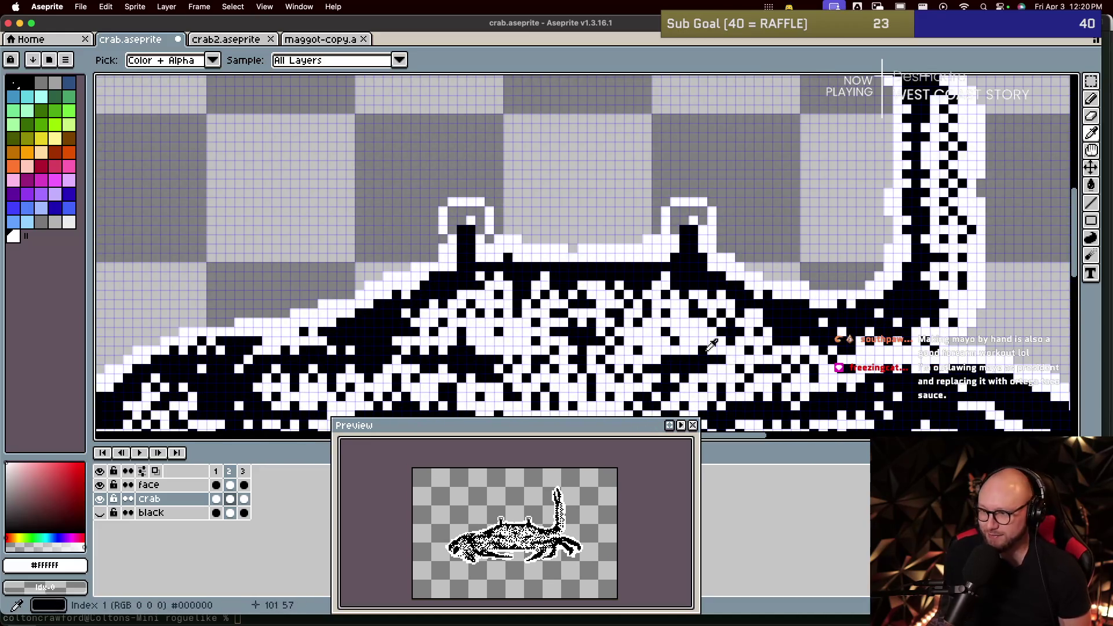
{"action": "left_click", "coordinate": [704, 267]}
{"action": "key", "text": "g"}
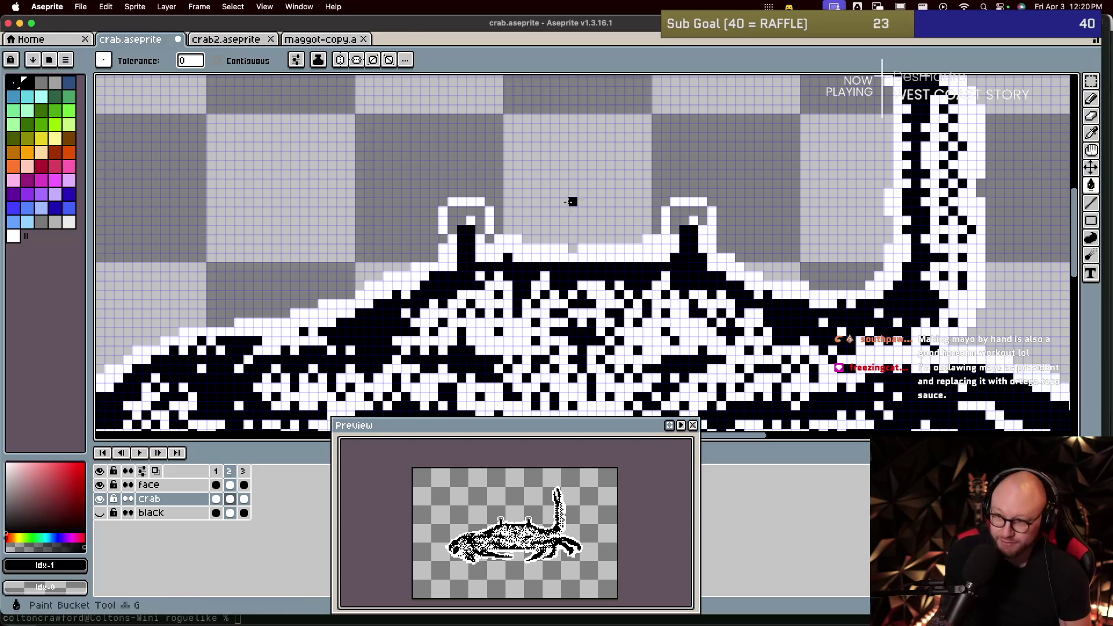
{"action": "left_click", "coordinate": [459, 217]}
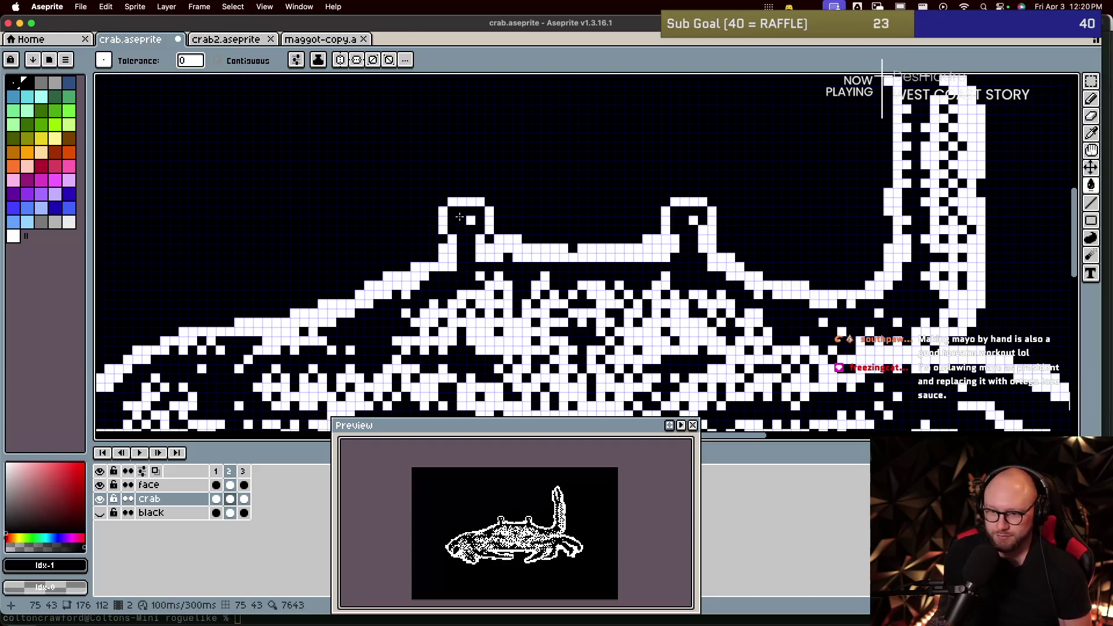
{"action": "key", "text": "ctrl+z"}
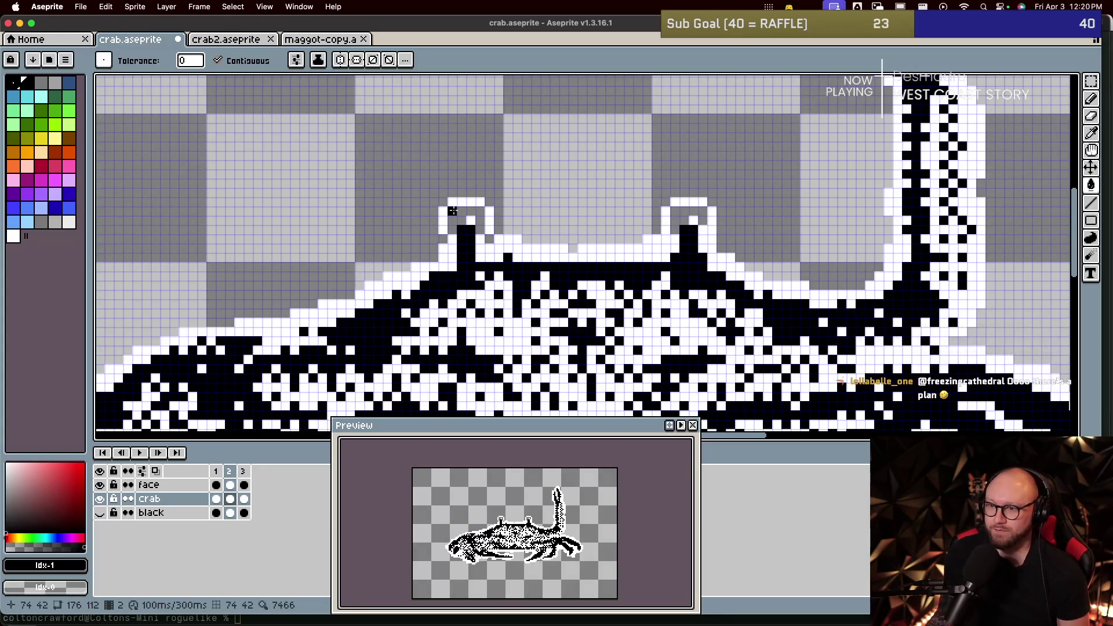
{"action": "left_click", "coordinate": [651, 225]}
{"action": "key", "text": "ctrl+z"}
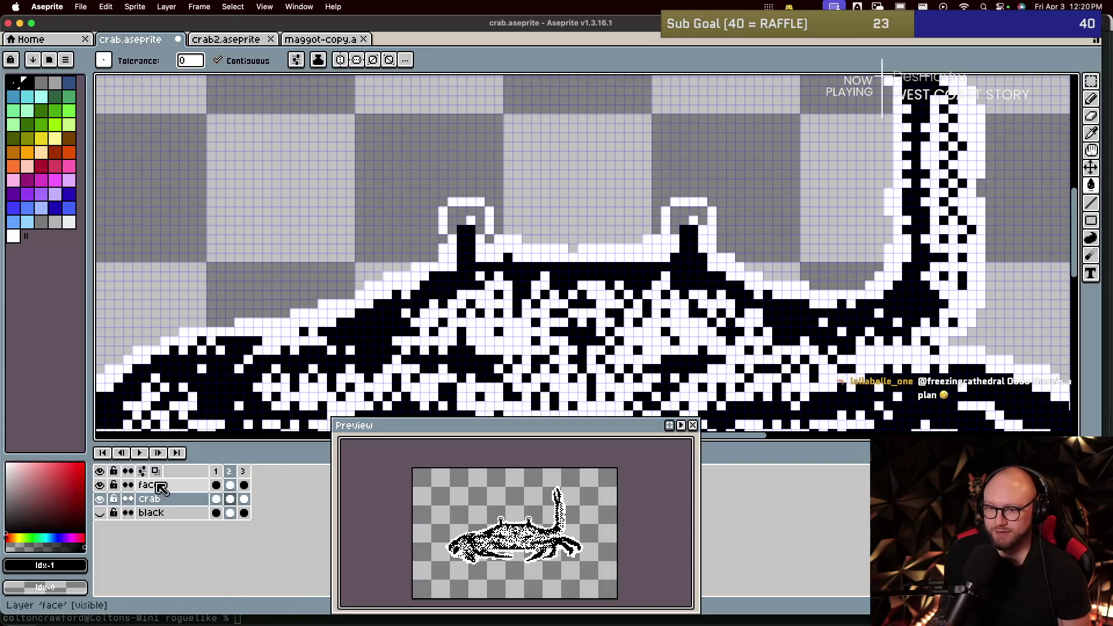
{"action": "left_click", "coordinate": [148, 485]}
{"action": "left_click", "coordinate": [467, 215]}
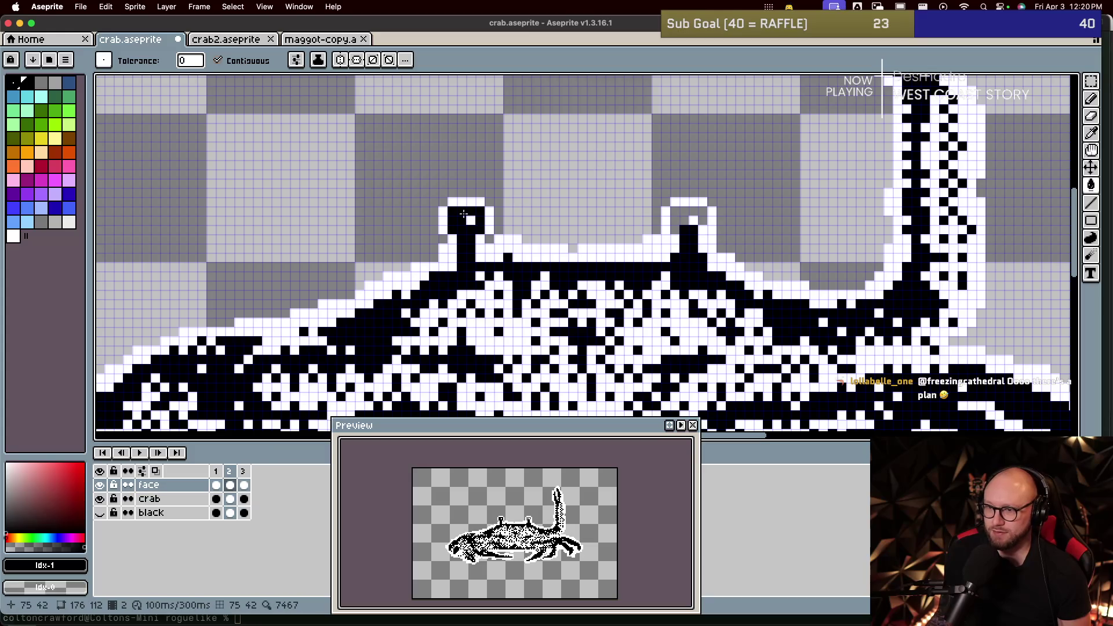
{"action": "left_click", "coordinate": [682, 211]}
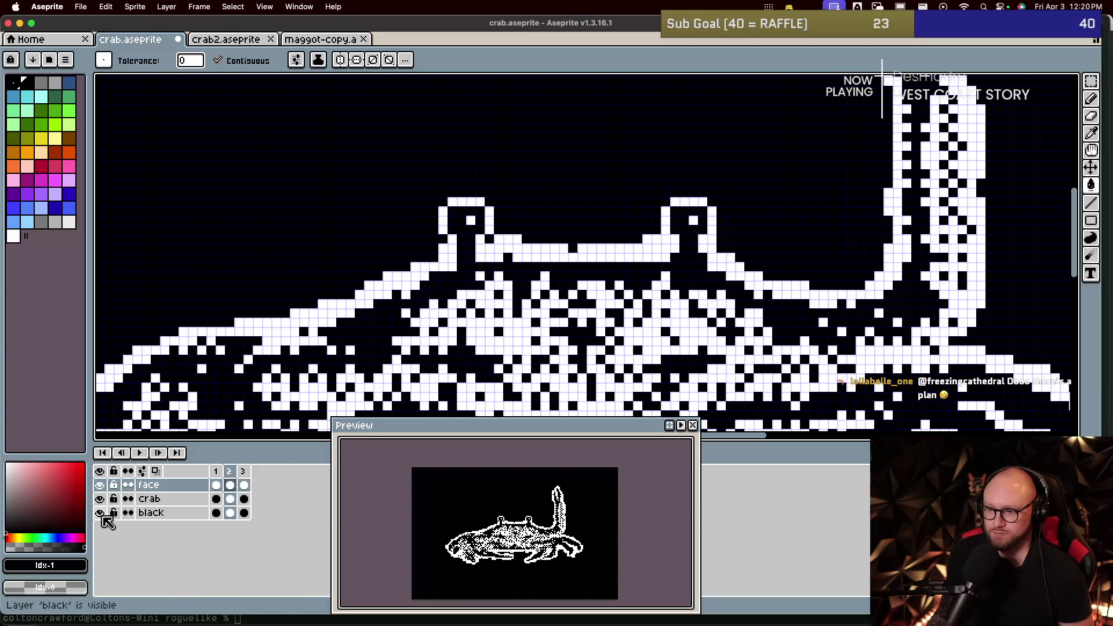
Step: Show the black background layer again and compare the eyes across frames
{"action": "left_click", "coordinate": [100, 513]}
{"action": "key", "text": "Left"}
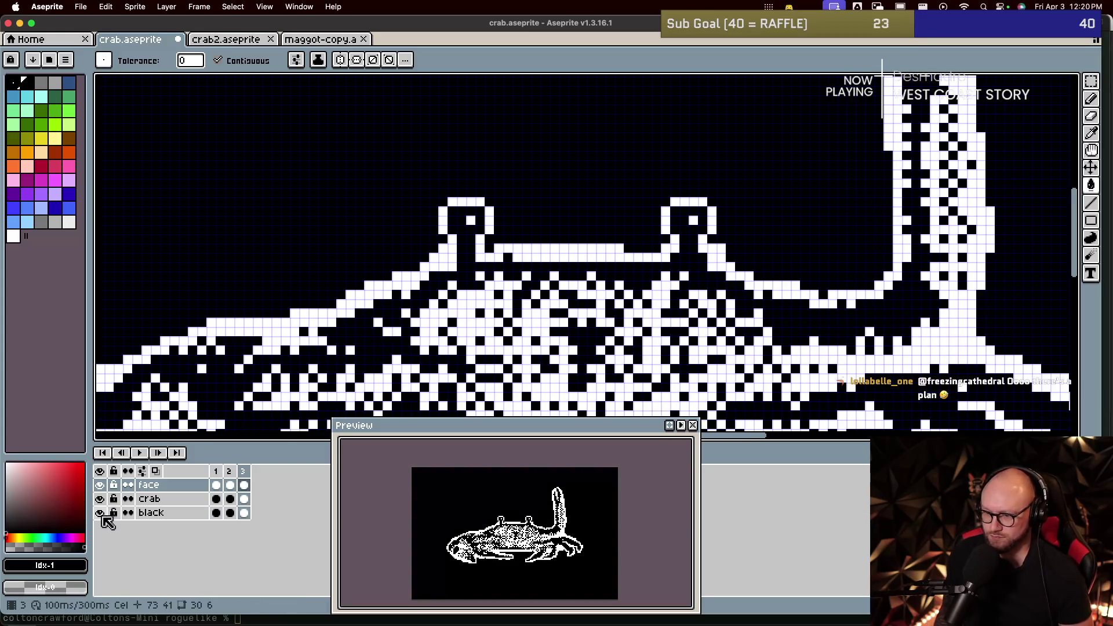
{"action": "key", "text": "Right"}
{"action": "key", "text": "Left"}
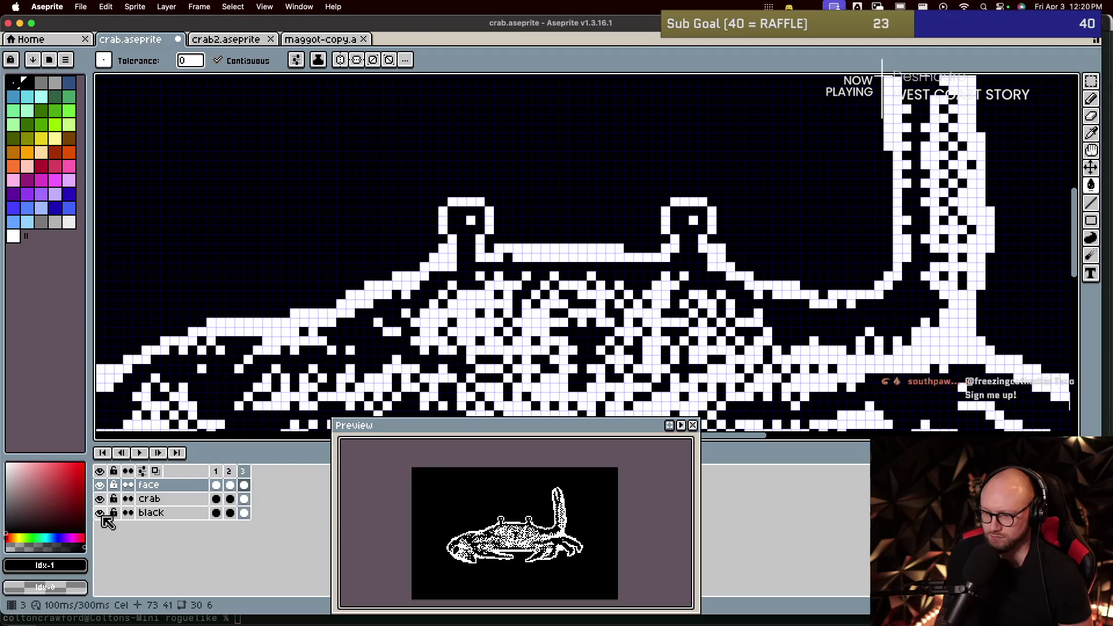
{"action": "key", "text": "Right"}
{"action": "key", "text": "Right"}
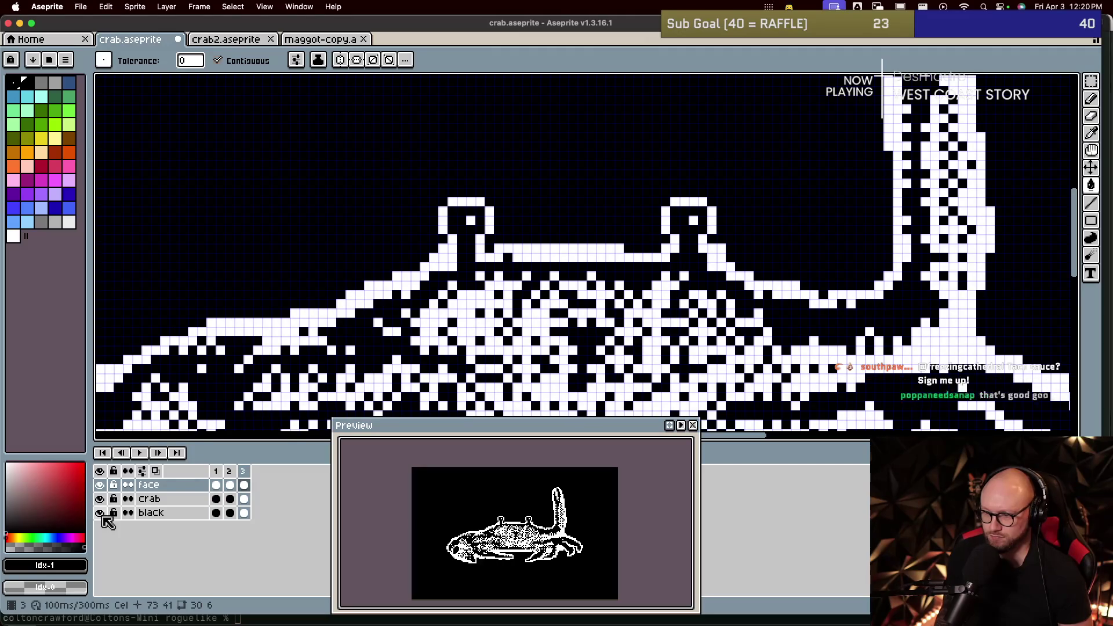
{"action": "key", "text": "Left"}
{"action": "key", "text": "Left"}
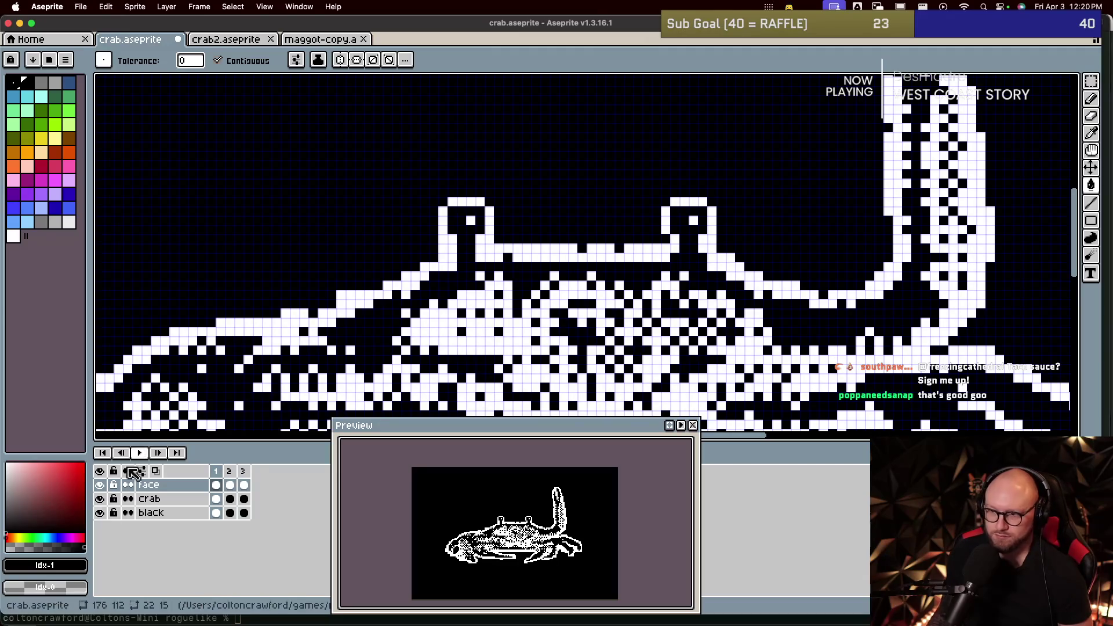
Step: Pick white and pencil a single glint pixel into the left and right eyes
{"action": "left_click", "coordinate": [506, 248], "text": "alt"}
{"action": "left_click", "coordinate": [473, 230]}
{"action": "scroll", "coordinate": [473, 230], "scroll_direction": "up", "scroll_amount": 3}
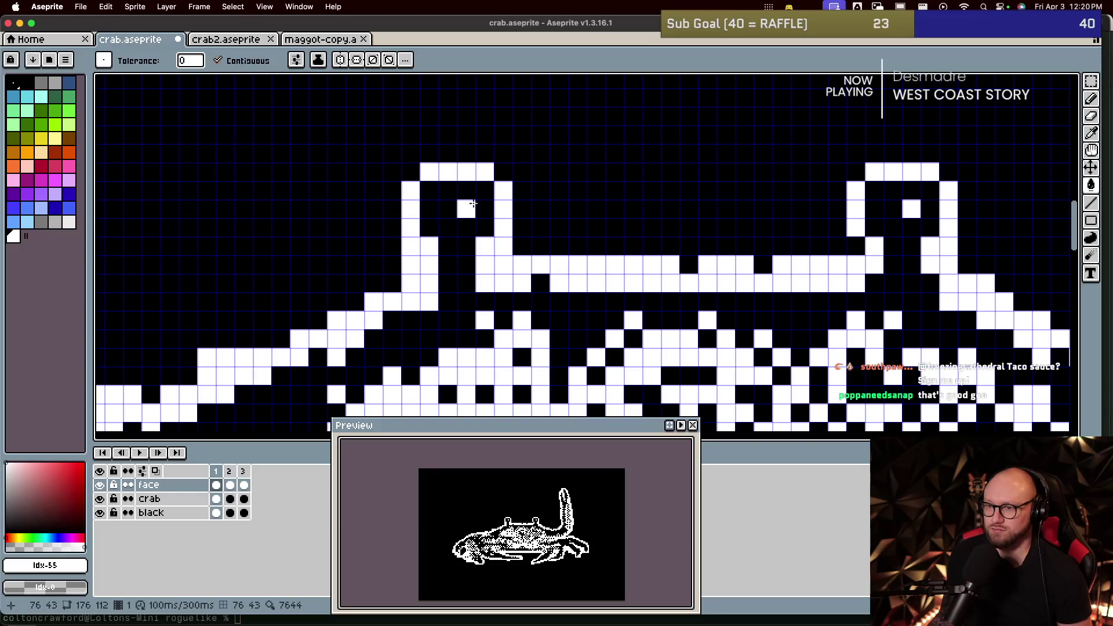
{"action": "left_click", "coordinate": [507, 174]}
{"action": "left_click", "coordinate": [507, 174]}
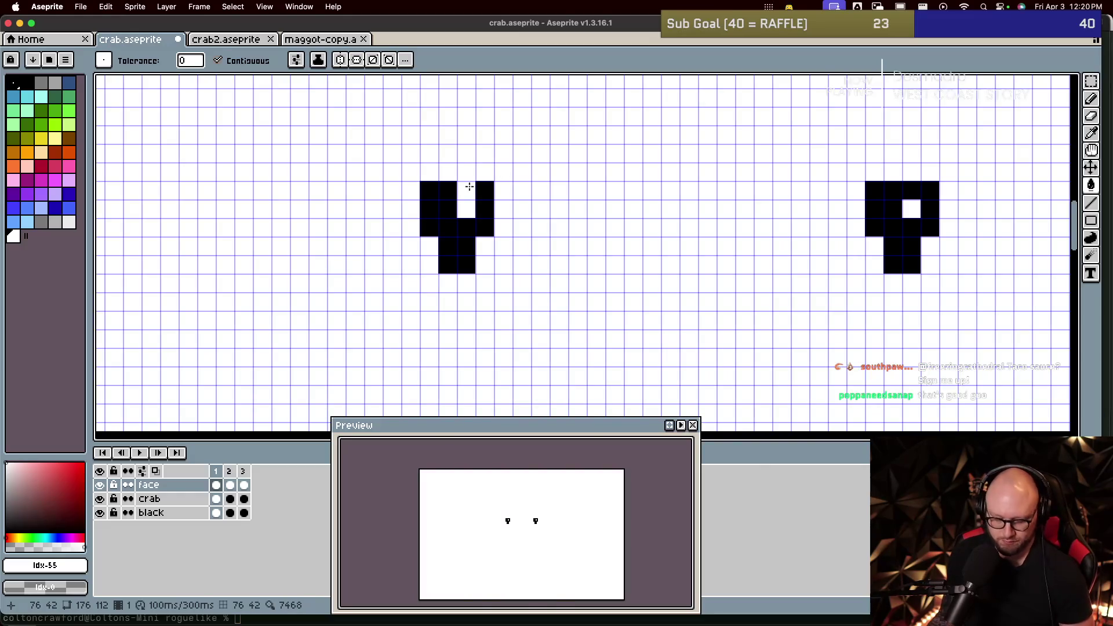
{"action": "key", "text": "ctrl+z"}
{"action": "key", "text": "b"}
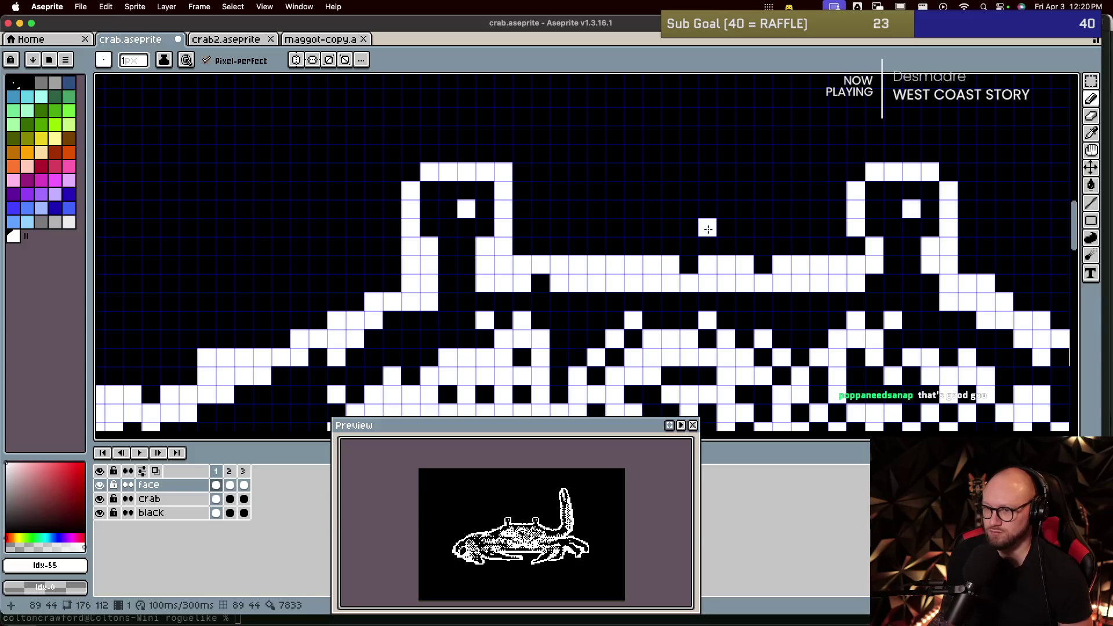
{"action": "key", "text": "Right"}
{"action": "key", "text": "Right"}
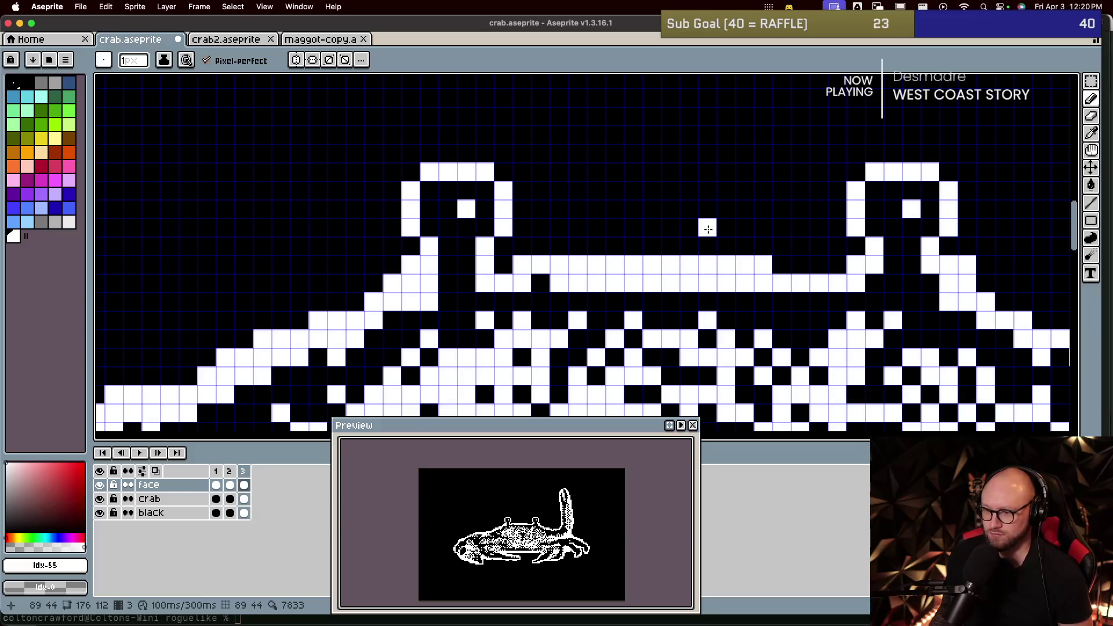
{"action": "left_click", "coordinate": [855, 172]}
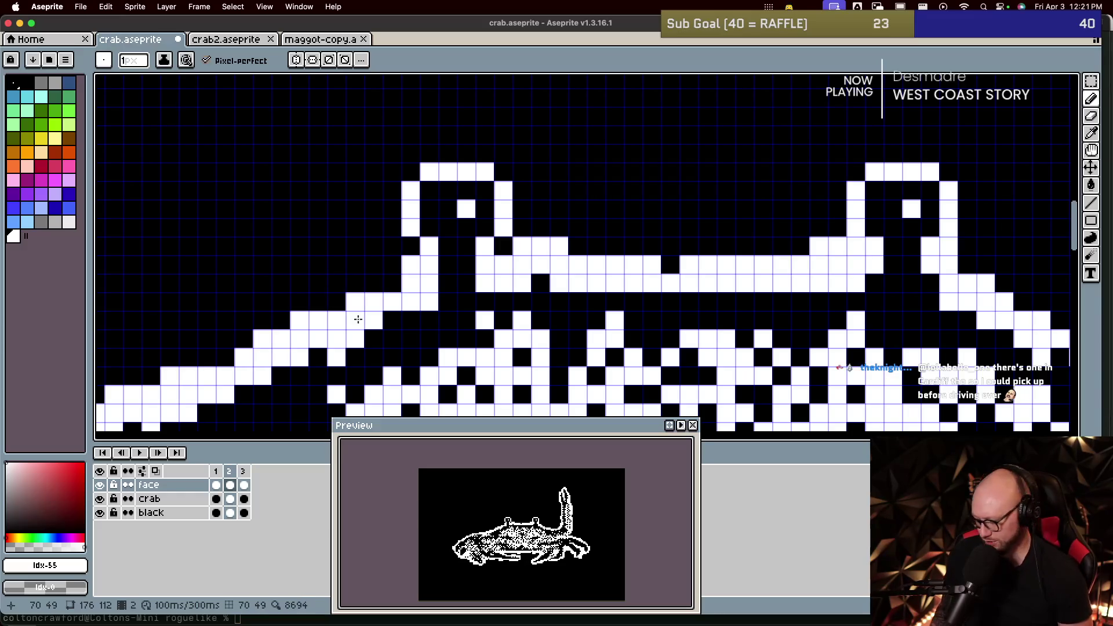
Step: Pan to the raised claw and whiten several claw pixels across the animation frames
{"action": "scroll", "coordinate": [707, 296], "scroll_direction": "down", "scroll_amount": 2}
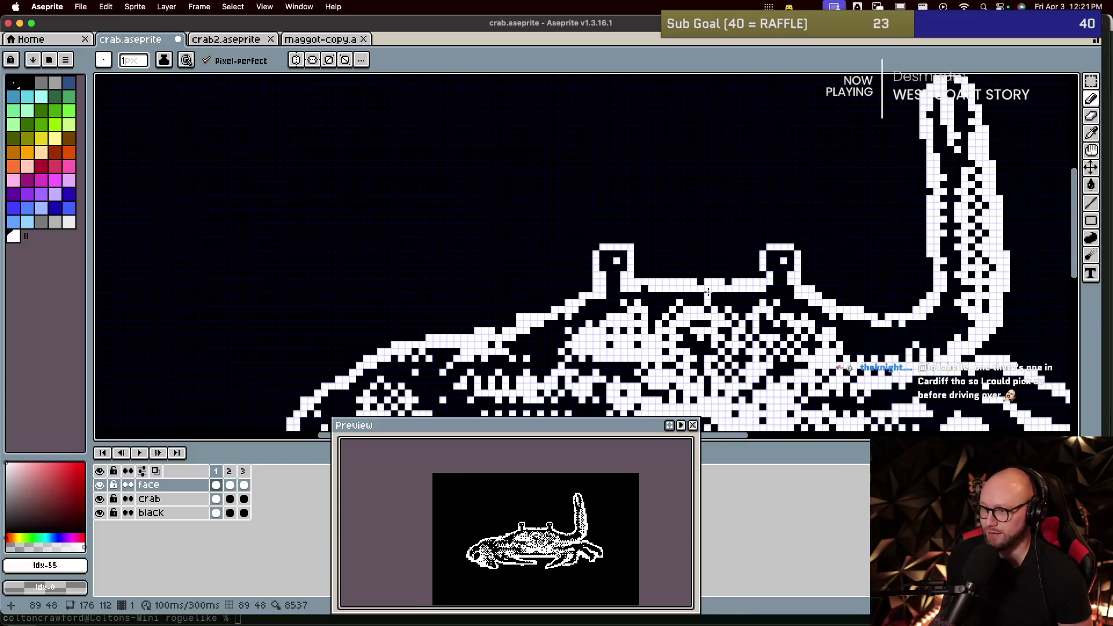
{"action": "scroll", "coordinate": [708, 296], "scroll_direction": "down", "scroll_amount": 1}
{"action": "left_click_drag", "start_coordinate": [926, 273], "coordinate": [613, 273]}
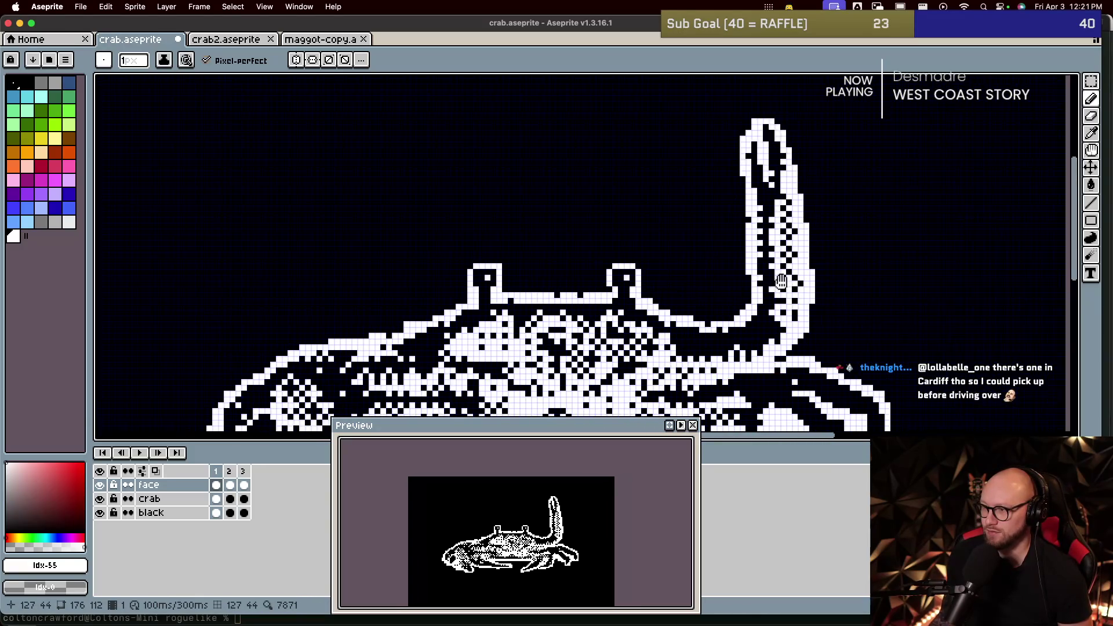
{"action": "scroll", "coordinate": [614, 261], "scroll_direction": "up", "scroll_amount": 1}
{"action": "scroll", "coordinate": [624, 220], "scroll_direction": "up", "scroll_amount": 2}
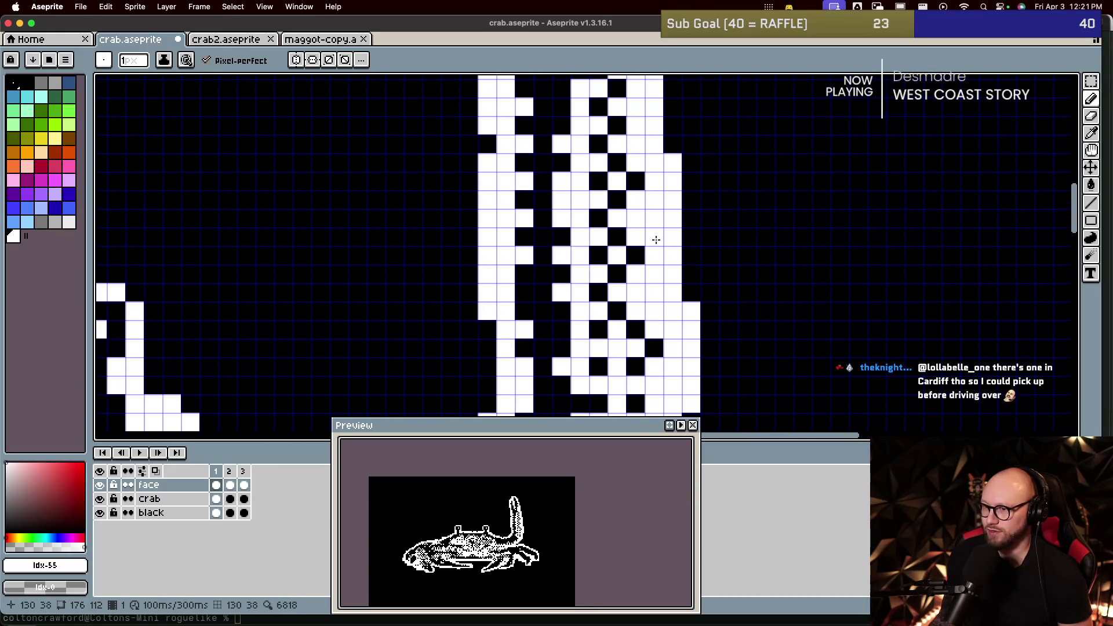
{"action": "left_click", "coordinate": [625, 206]}
{"action": "left_click", "coordinate": [618, 273]}
{"action": "left_click", "coordinate": [627, 329]}
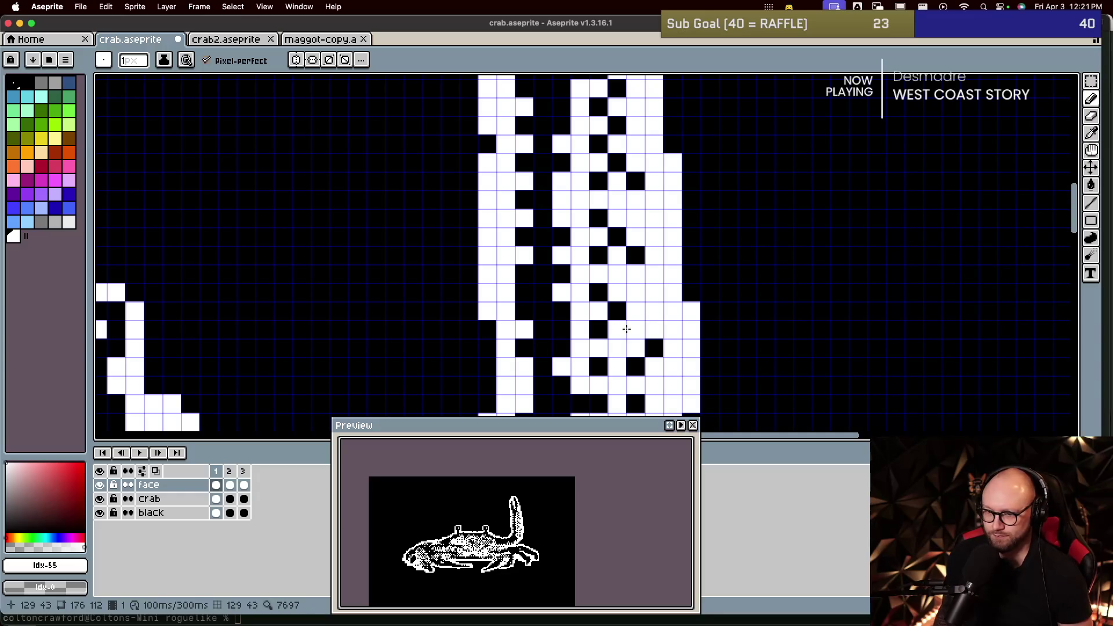
{"action": "key", "text": "Left"}
{"action": "left_click", "coordinate": [598, 182]}
{"action": "left_click", "coordinate": [597, 219]}
{"action": "left_click", "coordinate": [598, 293]}
{"action": "key", "text": "Left"}
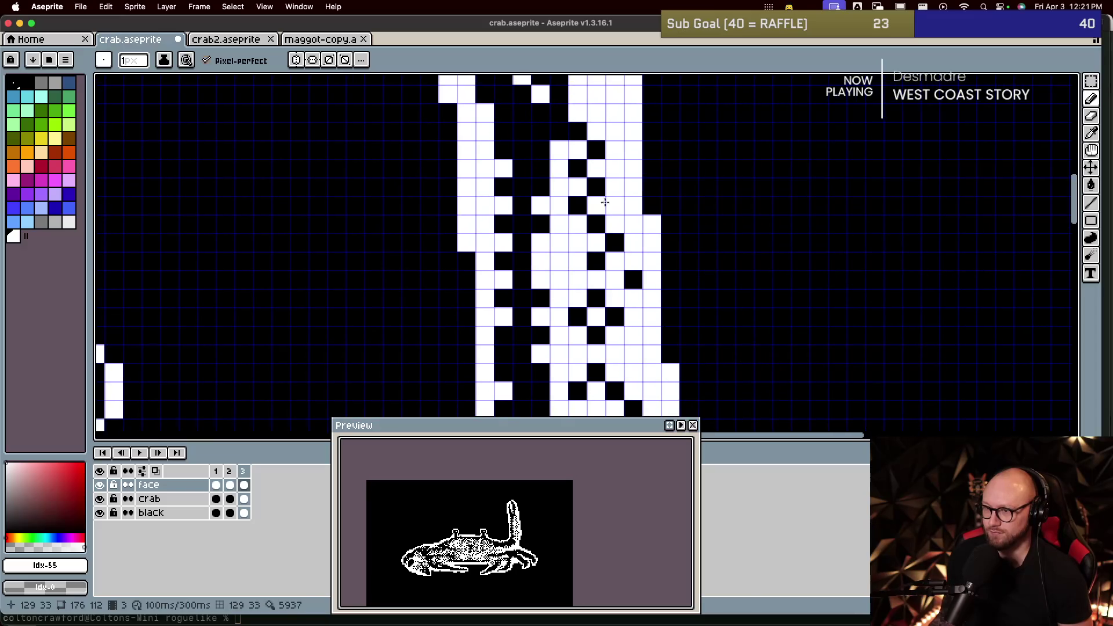
{"action": "left_click", "coordinate": [596, 186]}
Step: Eyedrop black and paint black dither pixels down the raised claw
{"action": "key", "text": "i"}
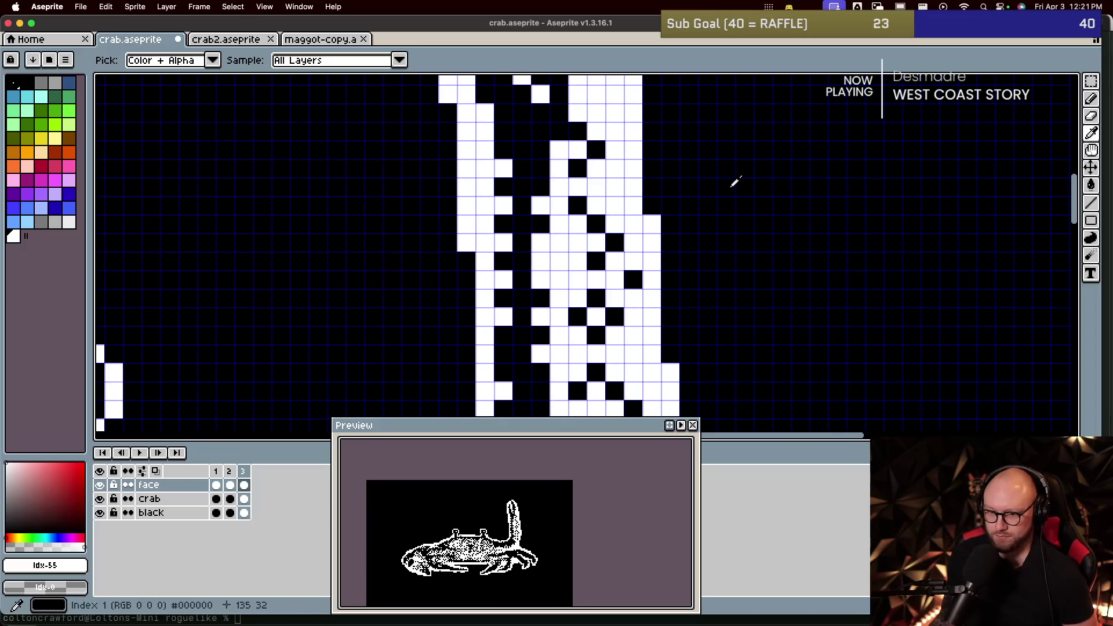
{"action": "left_click", "coordinate": [735, 183], "text": "alt"}
{"action": "left_click_drag", "start_coordinate": [615, 224], "coordinate": [615, 187]}
{"action": "left_click", "coordinate": [636, 350]}
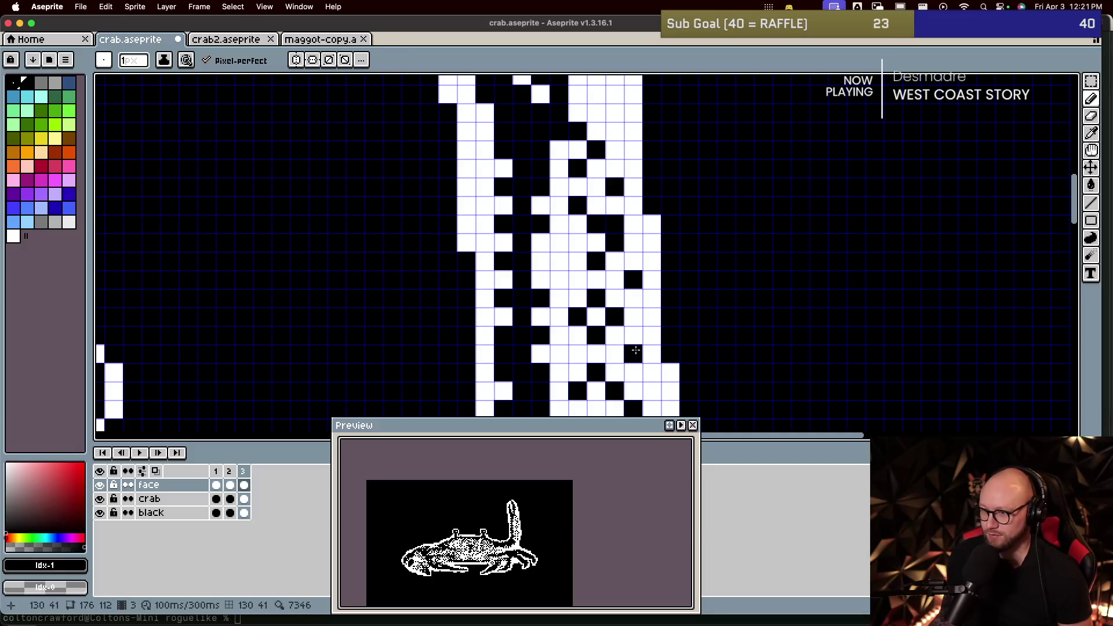
{"action": "scroll", "coordinate": [694, 302], "scroll_direction": "down", "scroll_amount": 1}
Step: Play back the crab animation
{"action": "key", "text": "Return"}
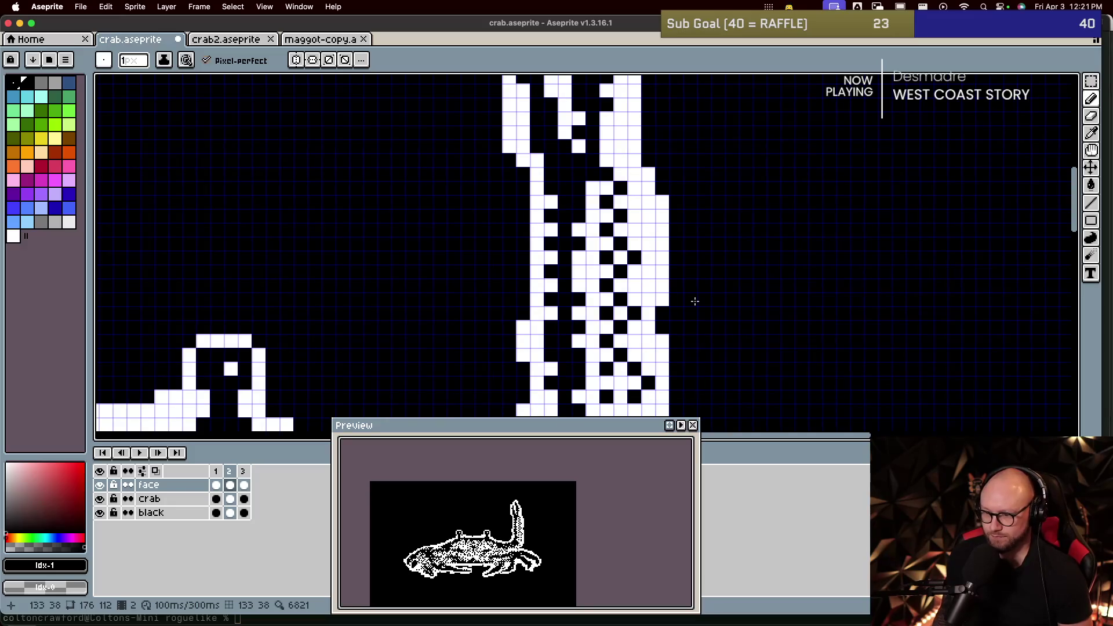
{"action": "left_click", "coordinate": [139, 453]}
{"action": "scroll", "coordinate": [615, 247], "scroll_direction": "down", "scroll_amount": 3}
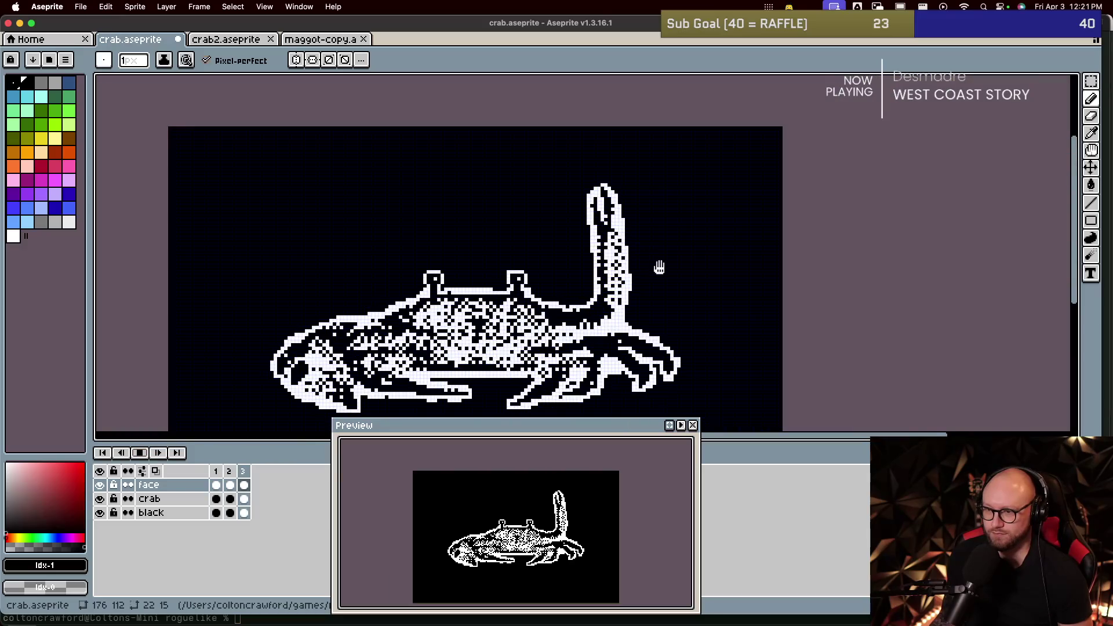
Step: Restart playback, glance at maggot-copy, then hide the 'black' layer in crab.aseprite
{"action": "left_click_drag", "start_coordinate": [659, 266], "coordinate": [708, 226]}
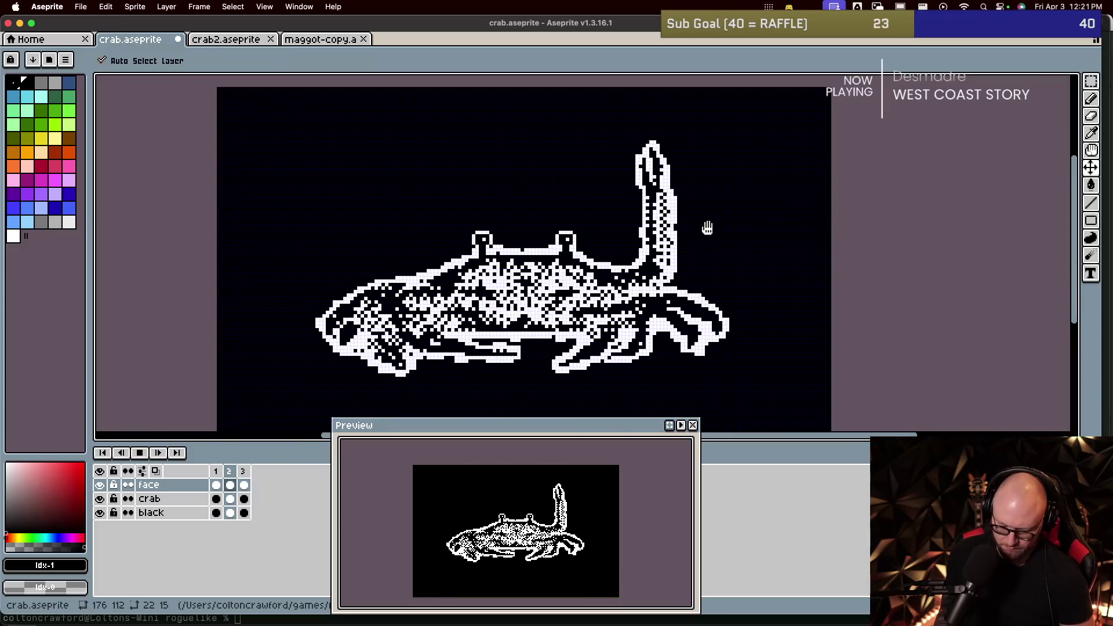
{"action": "key", "text": "Return"}
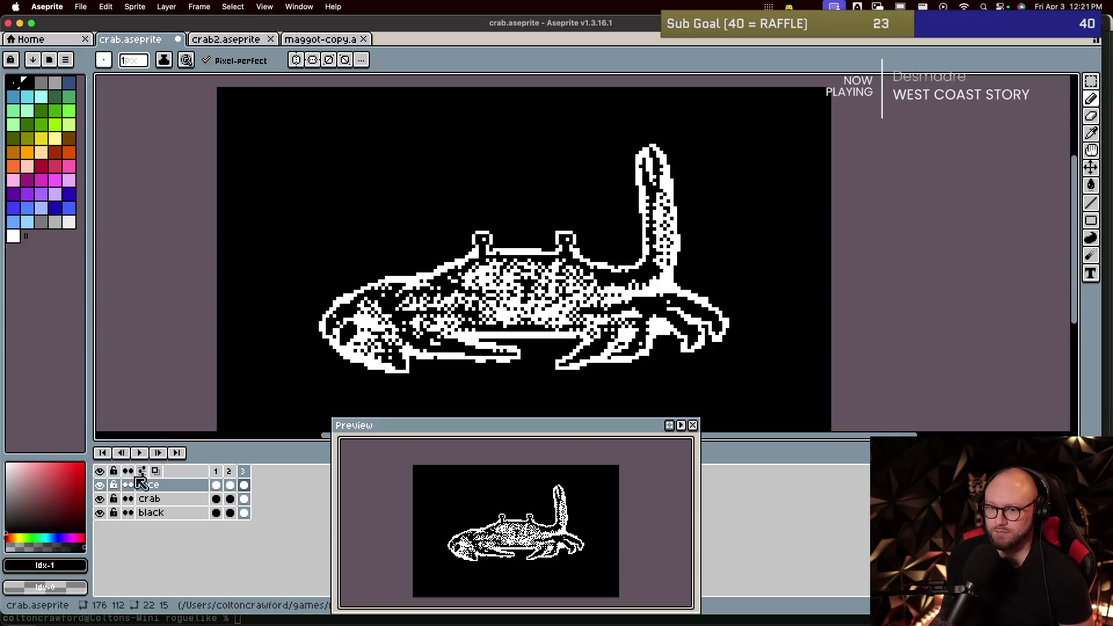
{"action": "key", "text": "Return"}
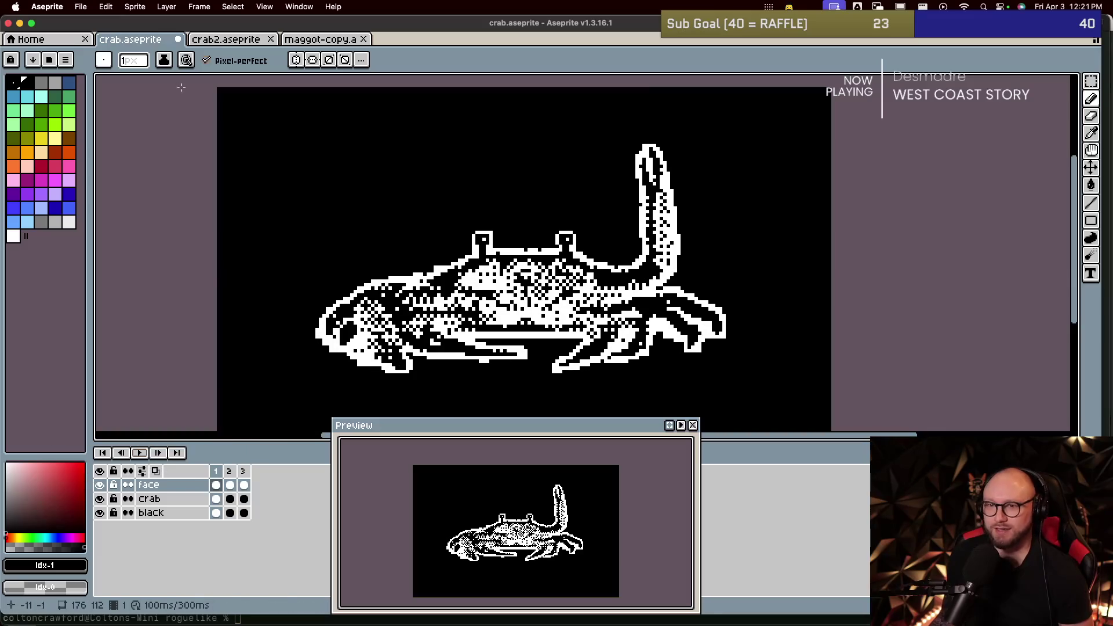
{"action": "left_click", "coordinate": [318, 39]}
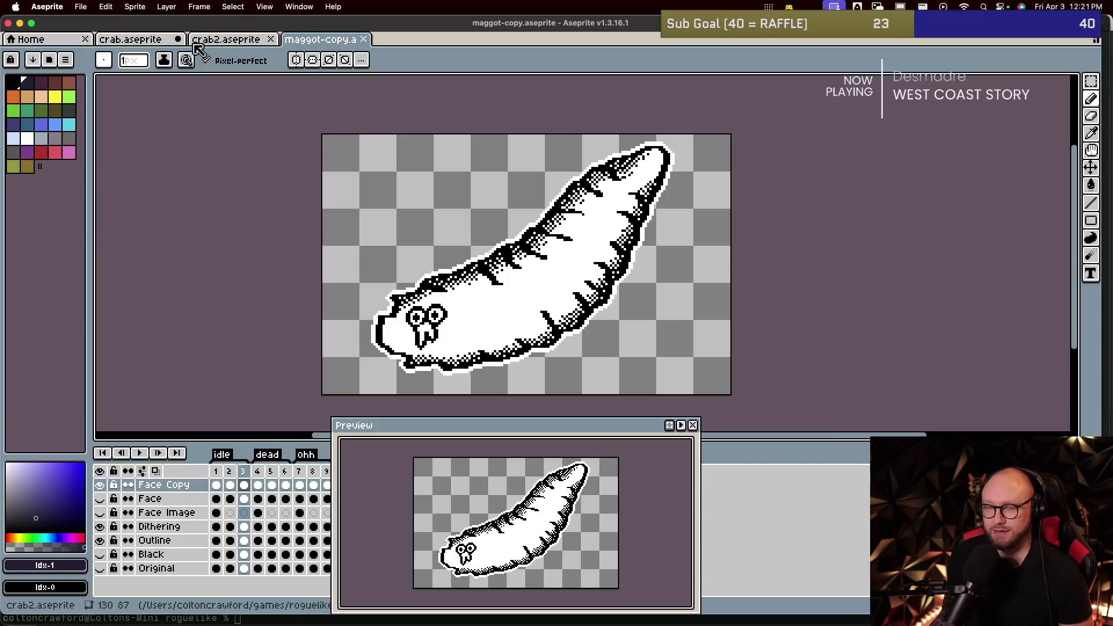
{"action": "left_click", "coordinate": [157, 42]}
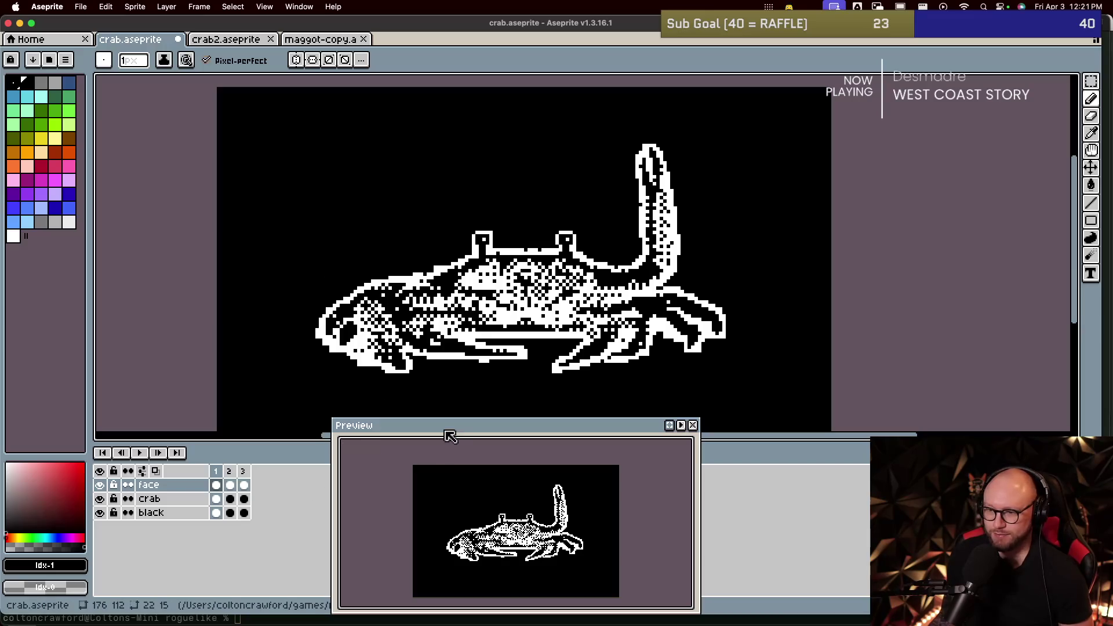
{"action": "left_click", "coordinate": [100, 512]}
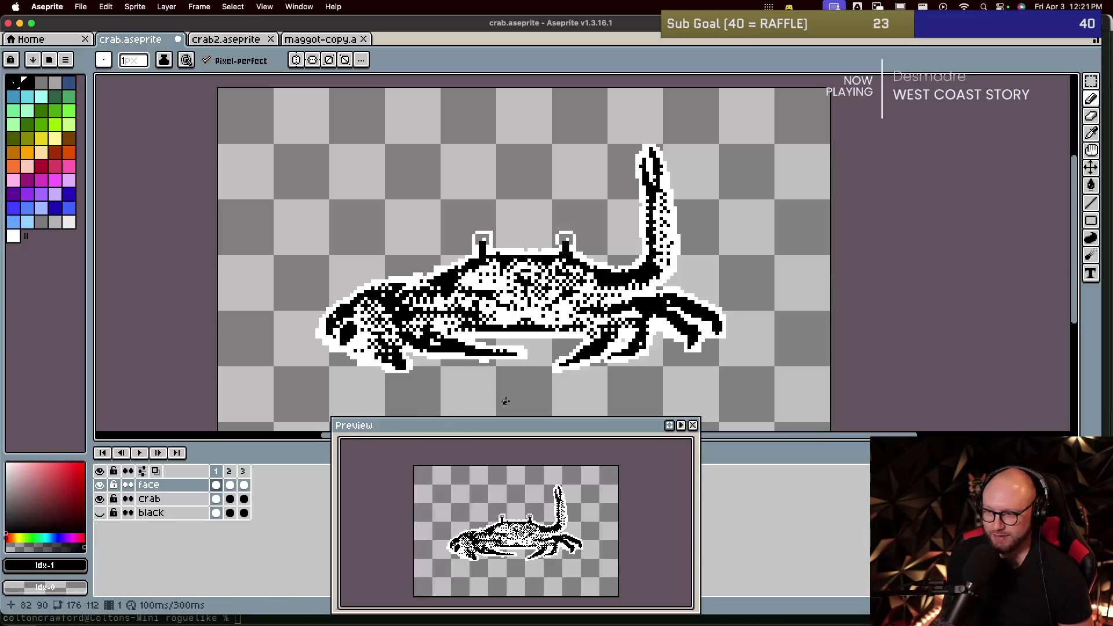
Step: On frame 2, bucket-fill both eye stalk interiors black
{"action": "left_click_drag", "start_coordinate": [503, 422], "coordinate": [527, 415]}
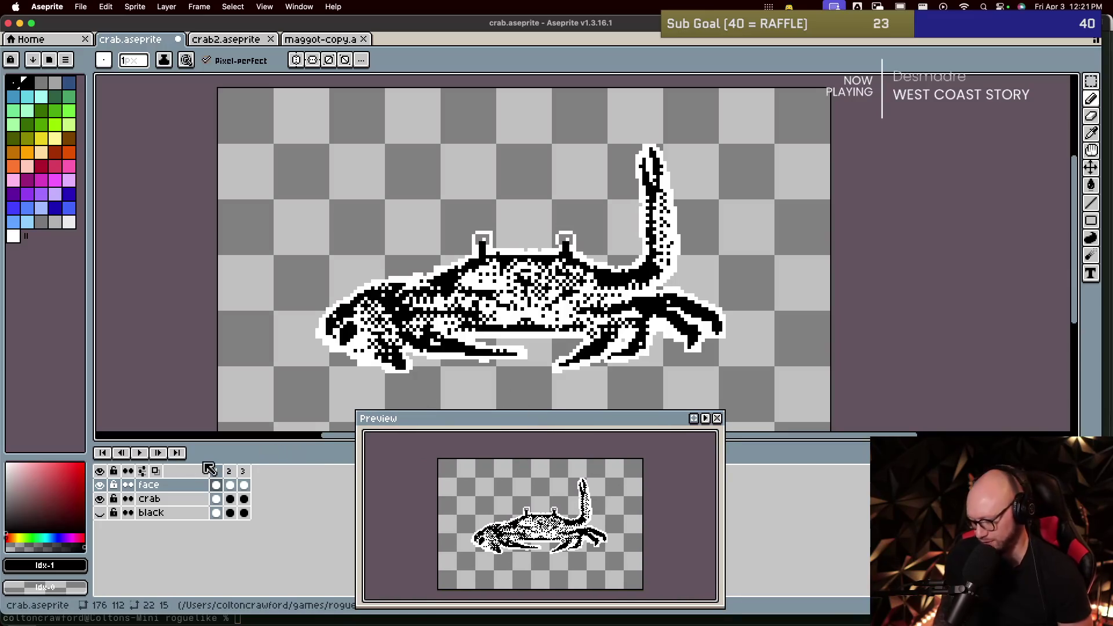
{"action": "key", "text": "Right"}
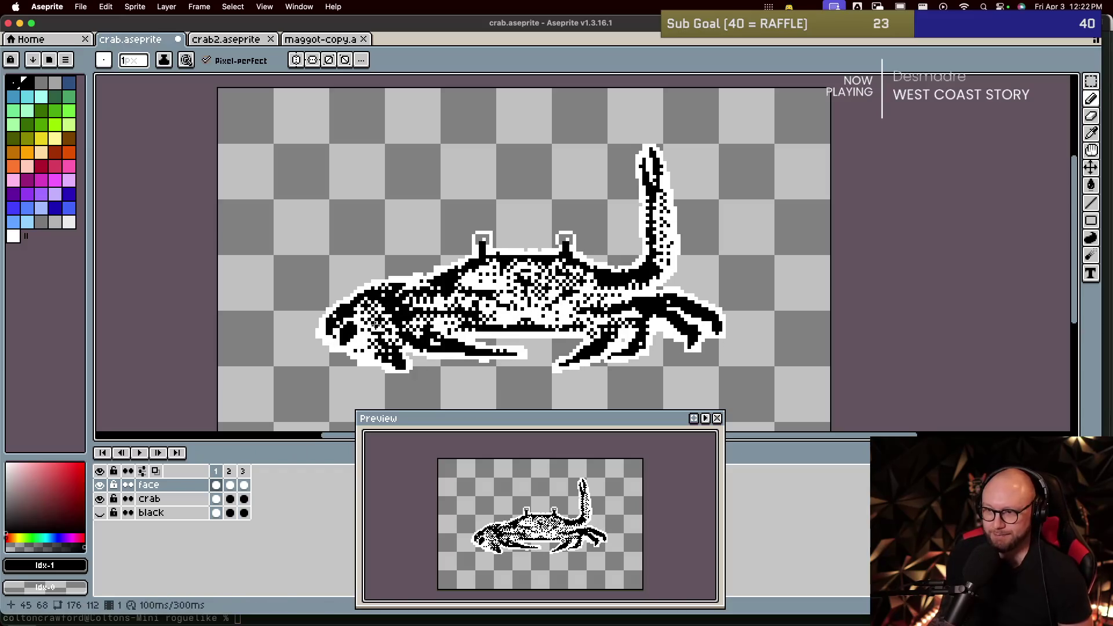
{"action": "scroll", "coordinate": [498, 232], "scroll_direction": "up", "scroll_amount": 2}
{"action": "scroll", "coordinate": [498, 232], "scroll_direction": "up", "scroll_amount": 2}
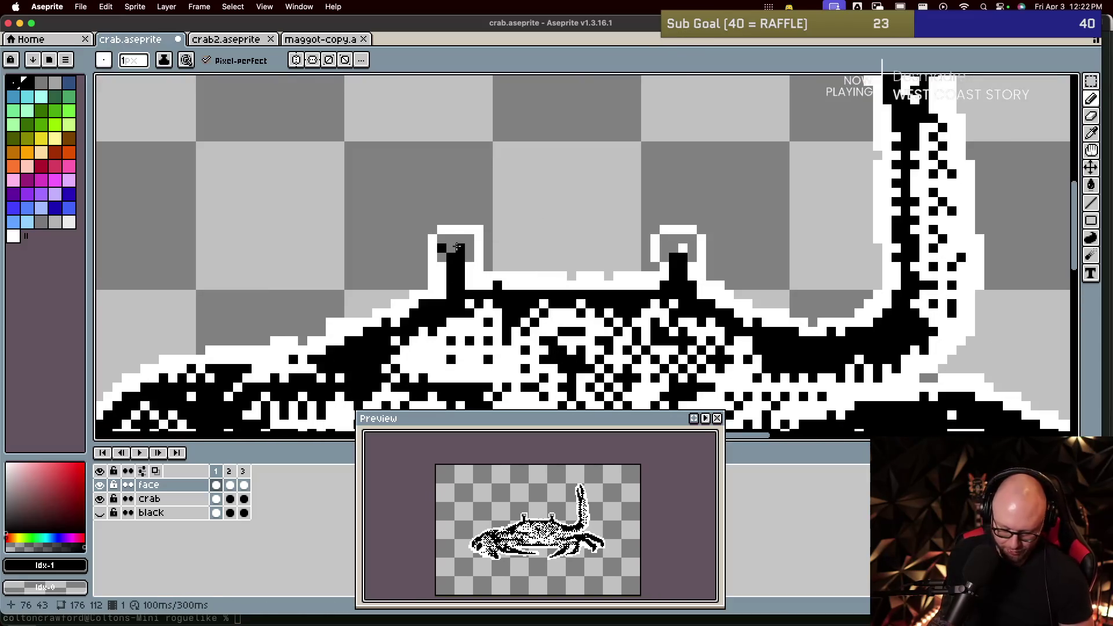
{"action": "key", "text": "g"}
{"action": "left_click", "coordinate": [464, 241]}
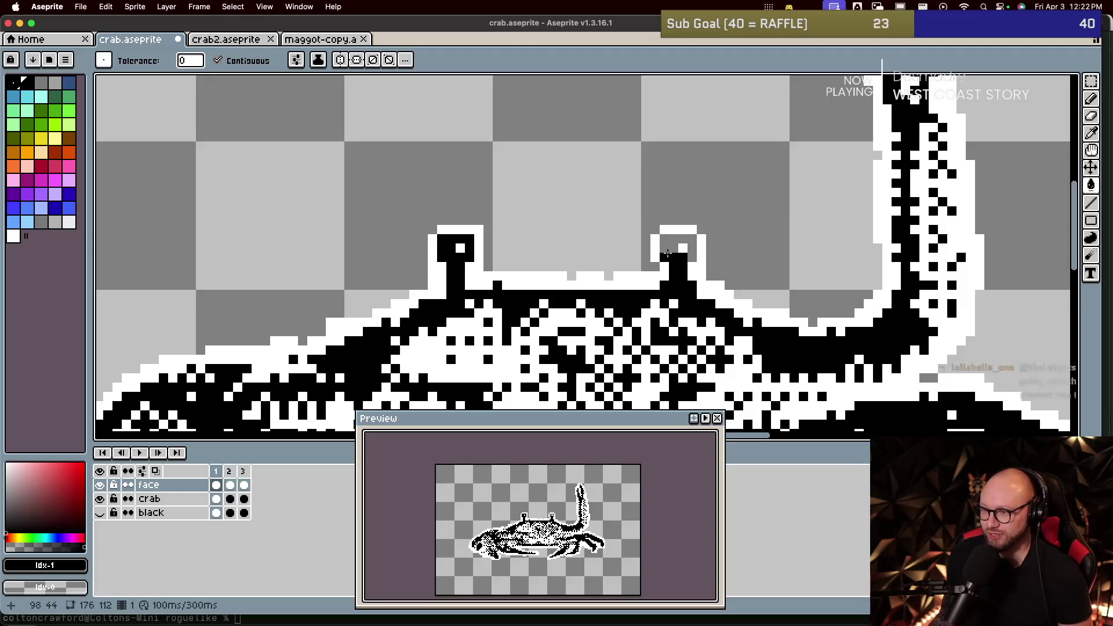
{"action": "left_click", "coordinate": [668, 246]}
{"action": "scroll", "coordinate": [433, 286], "scroll_direction": "down", "scroll_amount": 1}
Step: Fill both eye stalks black on the third frame and compare frames
{"action": "key", "text": "Right"}
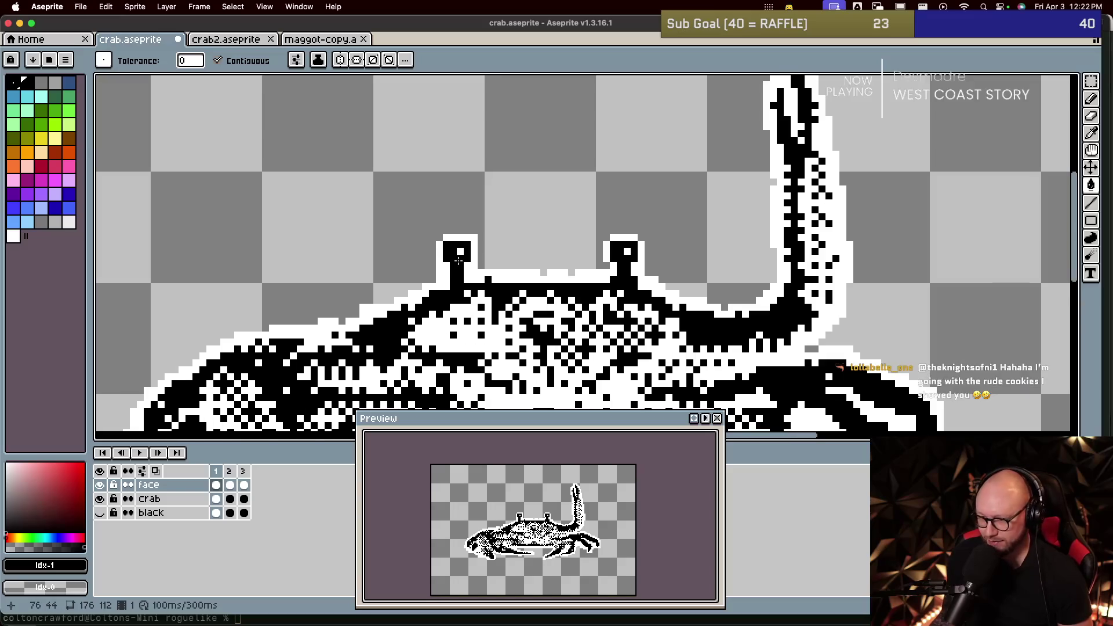
{"action": "key", "text": "Right"}
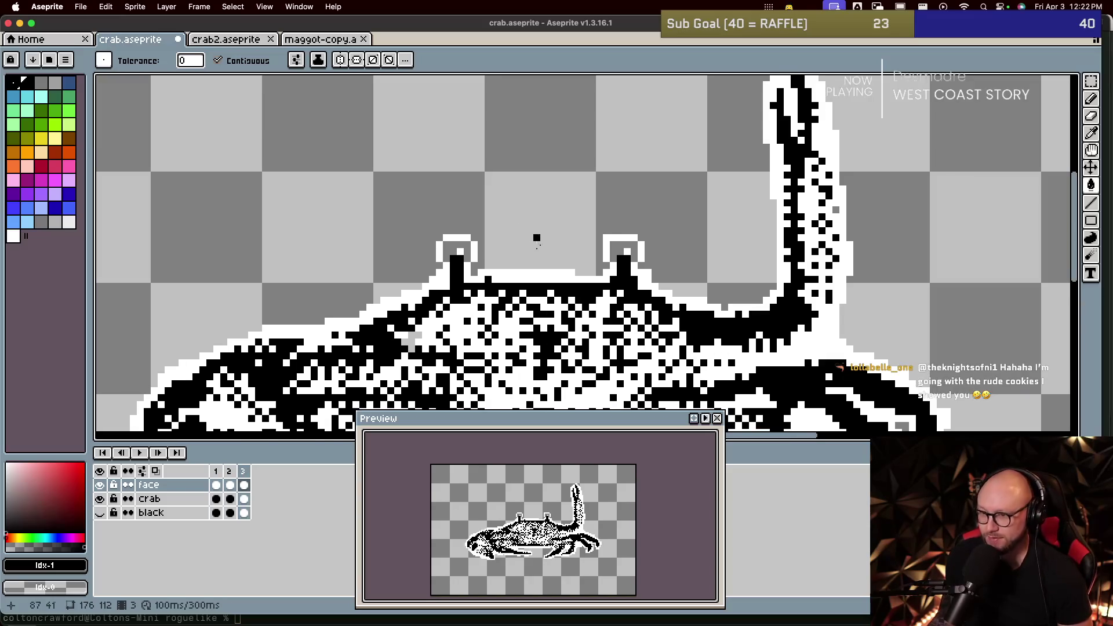
{"action": "left_click", "coordinate": [446, 254]}
{"action": "left_click", "coordinate": [613, 255]}
{"action": "key", "text": "Right"}
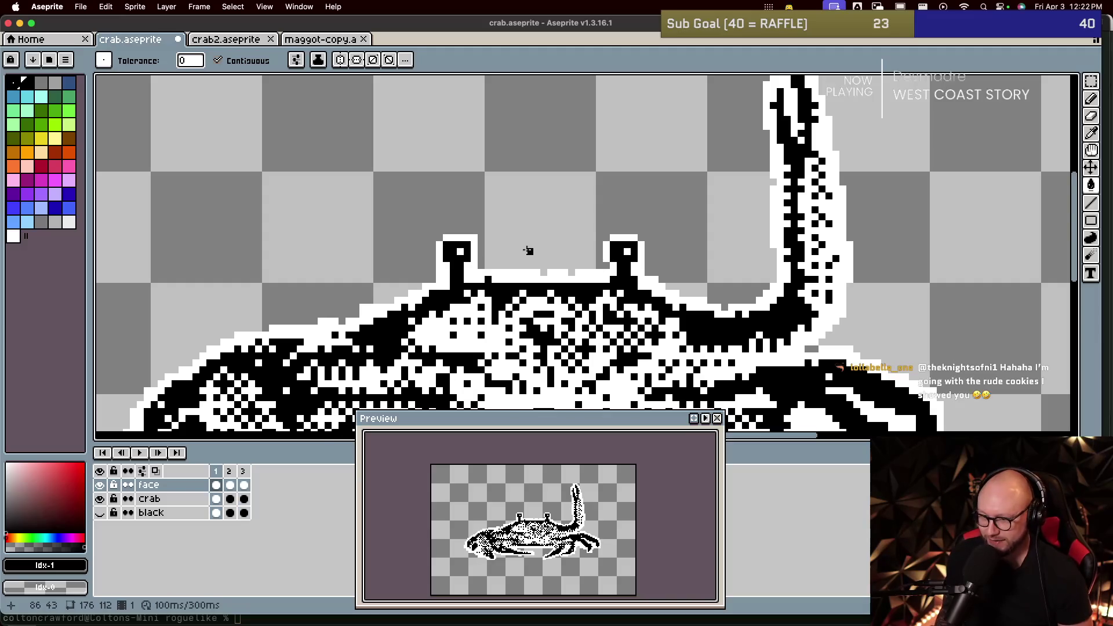
{"action": "key", "text": "Right"}
{"action": "key", "text": "Left"}
{"action": "key", "text": "Right"}
{"action": "key", "text": "Right"}
{"action": "key", "text": "Right"}
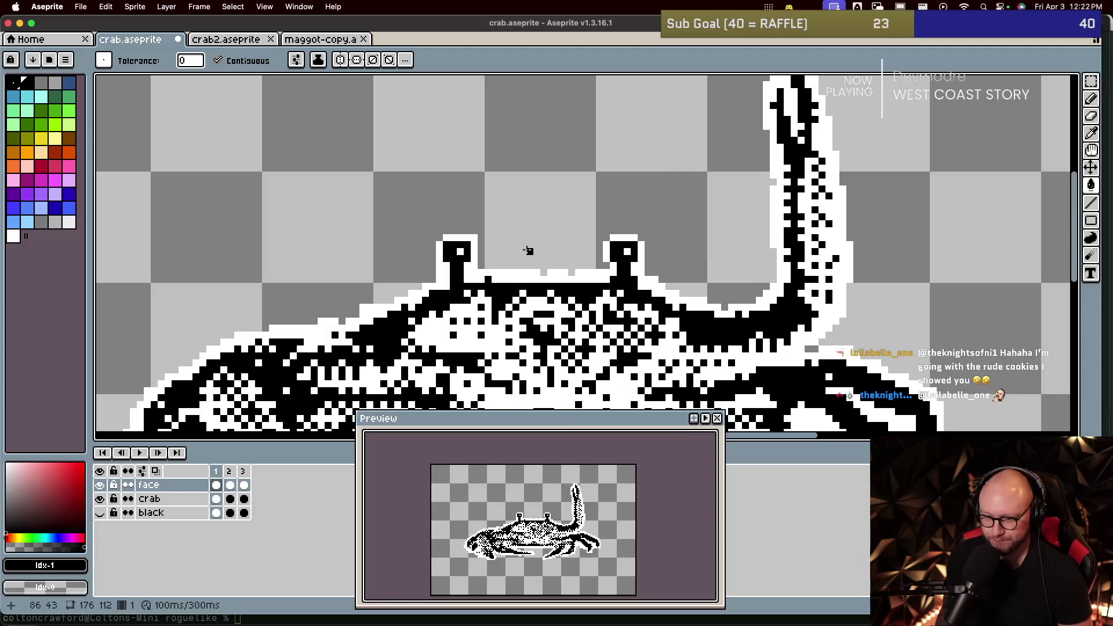
{"action": "key", "text": "Right"}
{"action": "key", "text": "Right"}
{"action": "key", "text": "Right"}
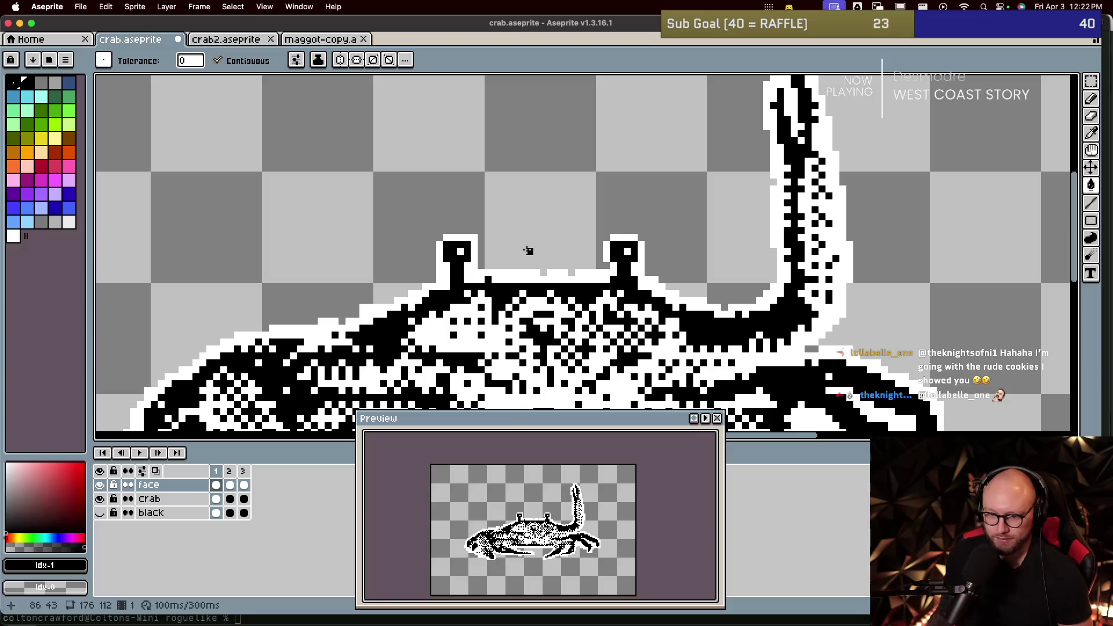
Step: Show the black layer, save crab.aseprite, then hide the black layer again
{"action": "left_click", "coordinate": [99, 514]}
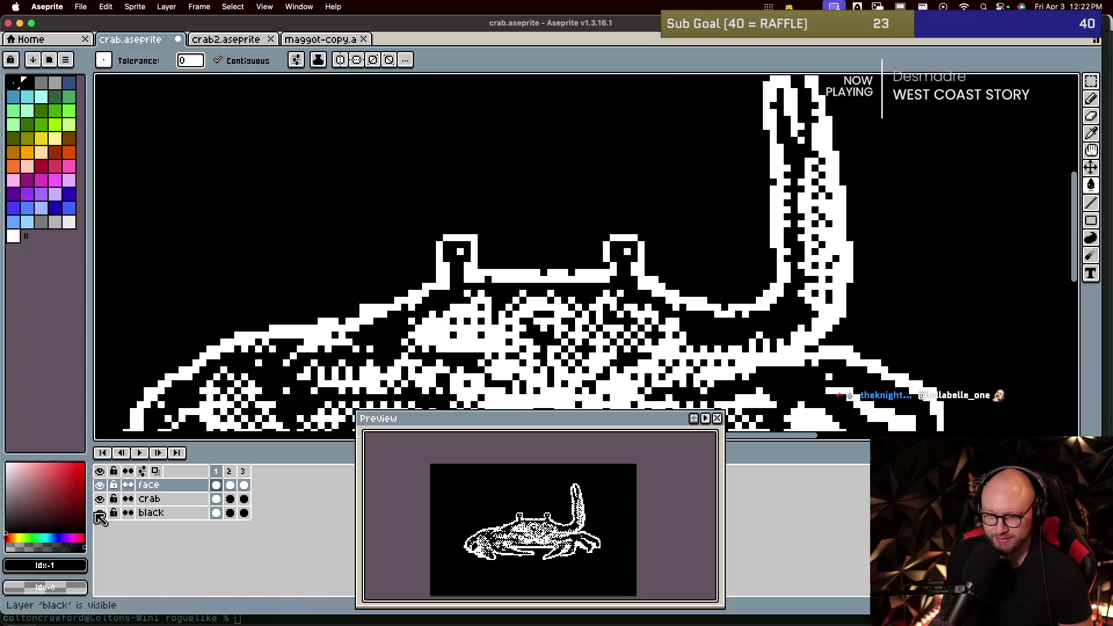
{"action": "key", "text": "super+s"}
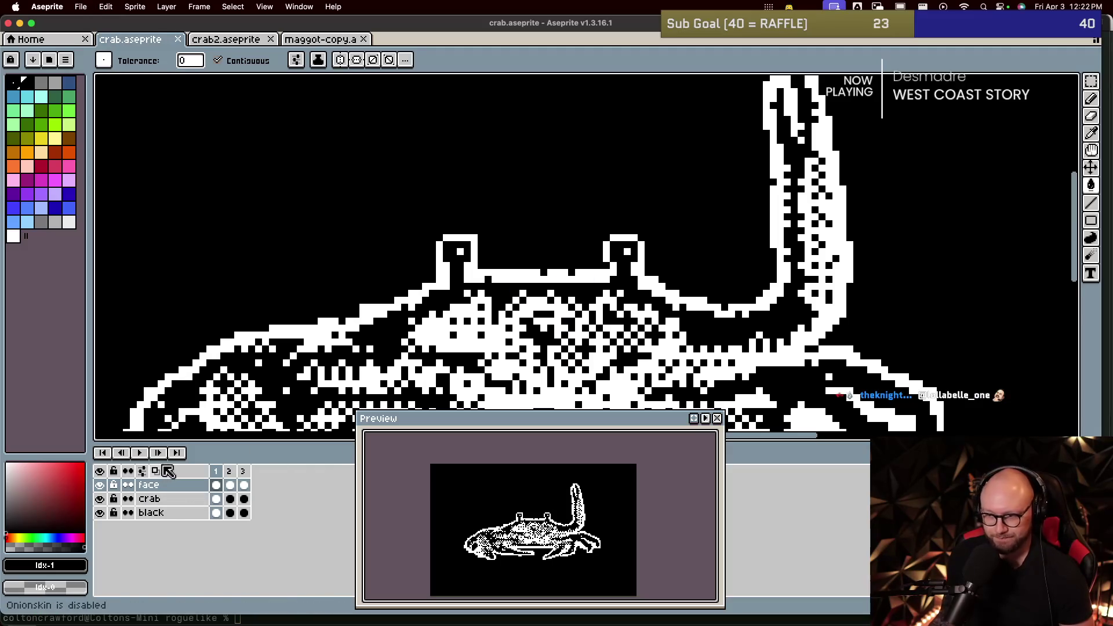
{"action": "scroll", "coordinate": [494, 243], "scroll_direction": "down", "scroll_amount": 1}
{"action": "left_click_drag", "start_coordinate": [493, 300], "coordinate": [494, 208]}
{"action": "left_click", "coordinate": [100, 513]}
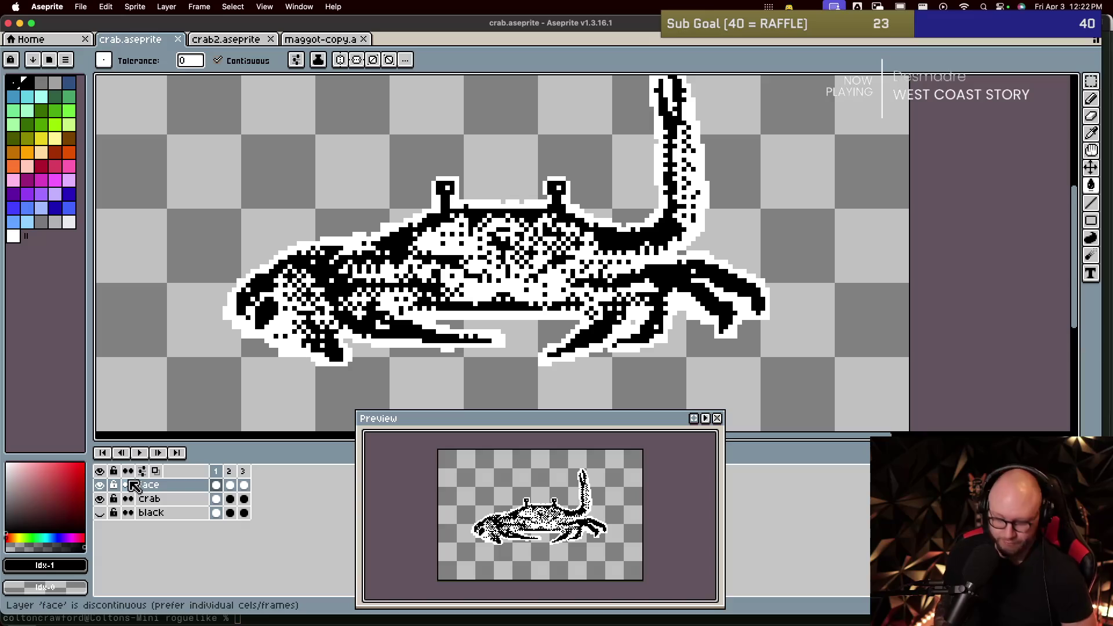
Step: Export the three crab frames as sprite sheet crab.png into the sprites folder
{"action": "key", "text": "super+e"}
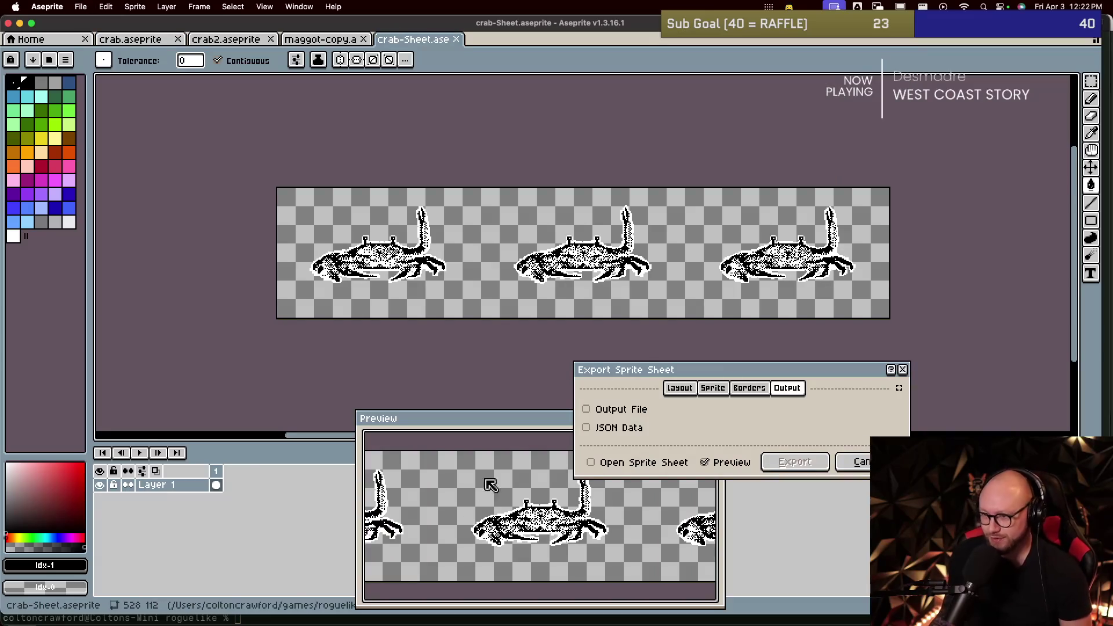
{"action": "left_click", "coordinate": [637, 409]}
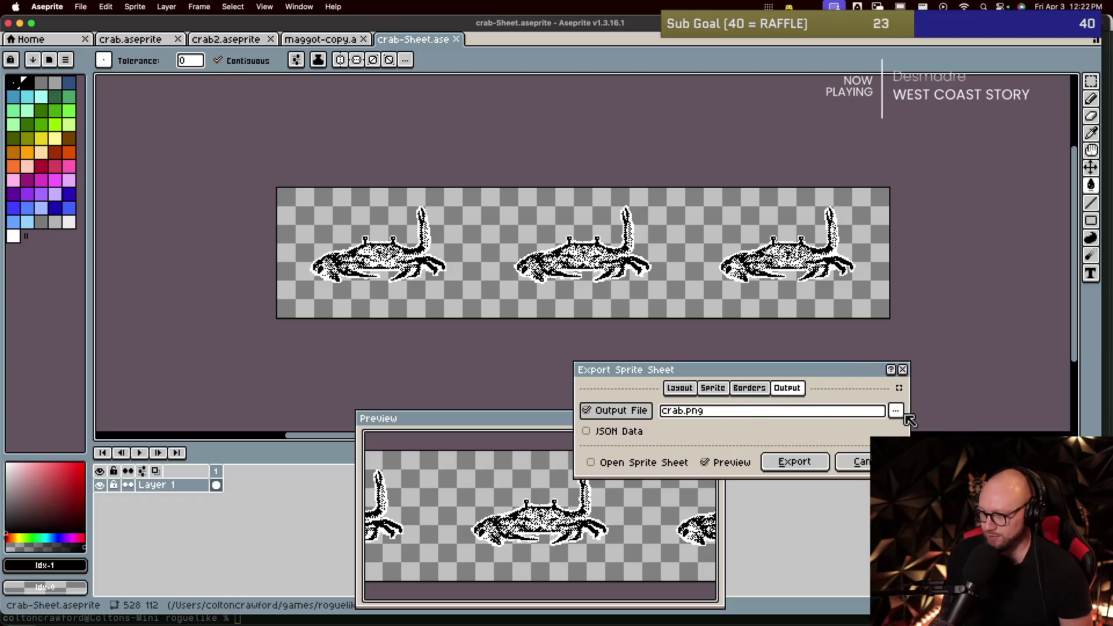
{"action": "left_click", "coordinate": [896, 410]}
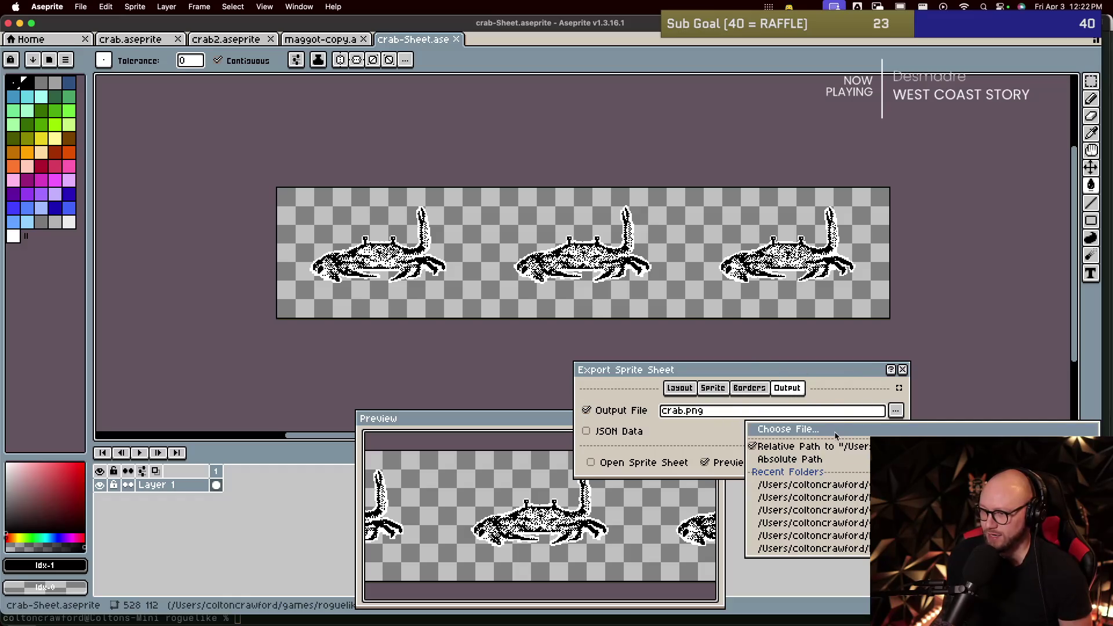
{"action": "left_click", "coordinate": [835, 434]}
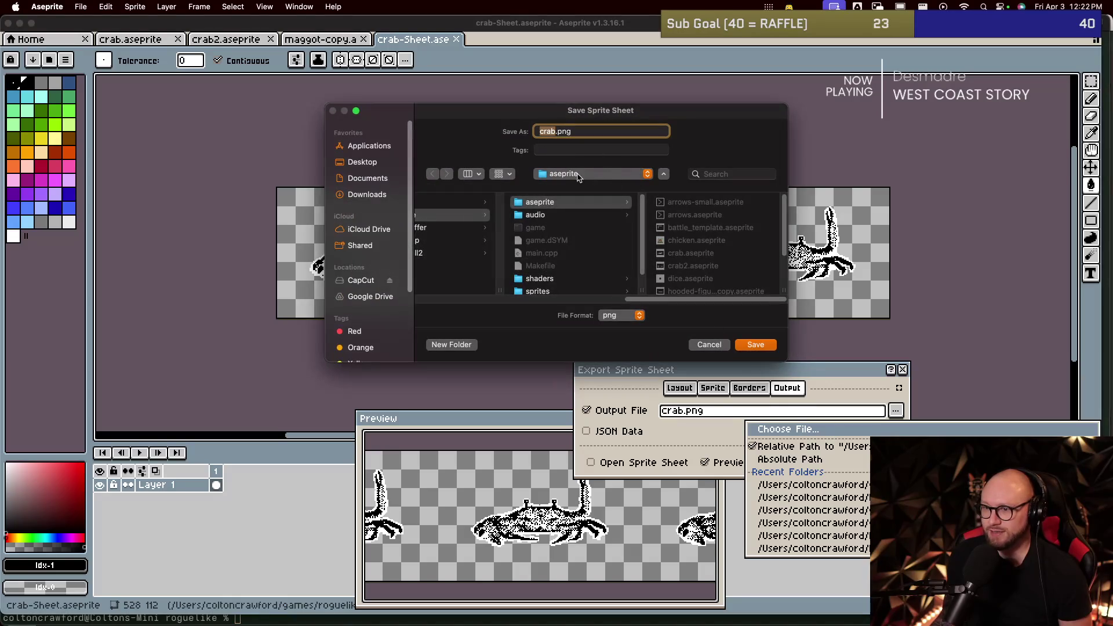
{"action": "left_click", "coordinate": [548, 291]}
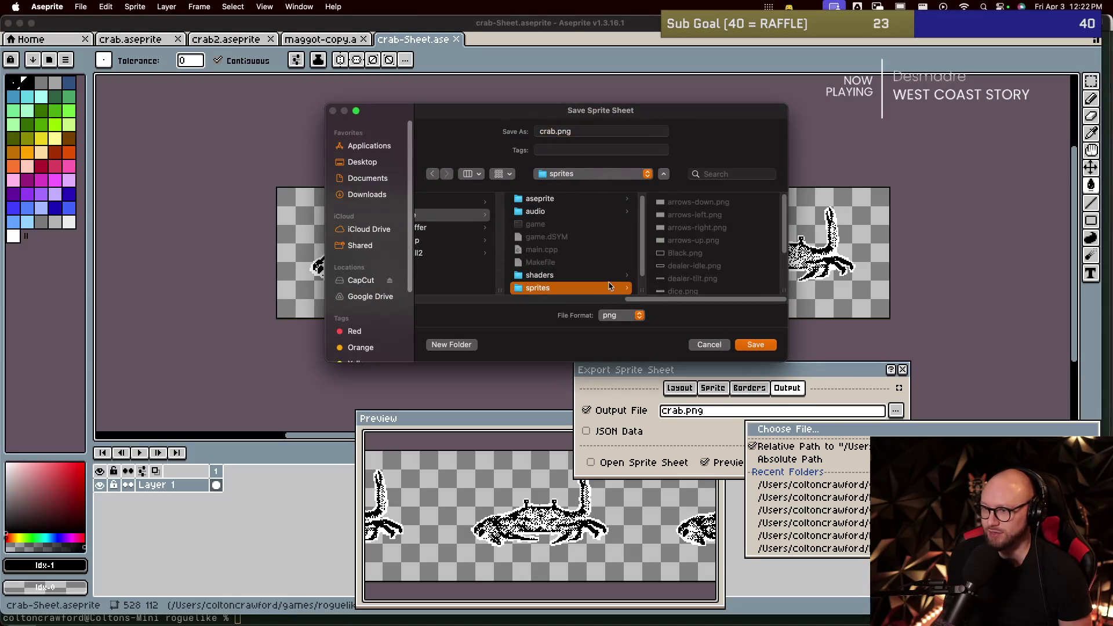
{"action": "scroll", "coordinate": [725, 231], "scroll_direction": "down", "scroll_amount": 3}
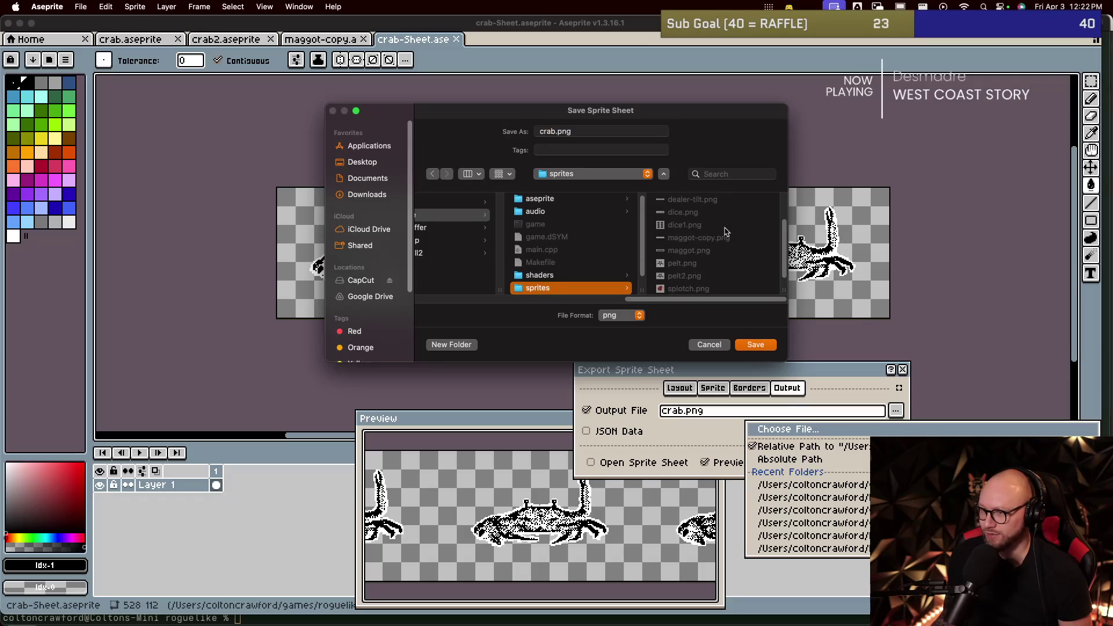
{"action": "scroll", "coordinate": [726, 231], "scroll_direction": "up", "scroll_amount": 2}
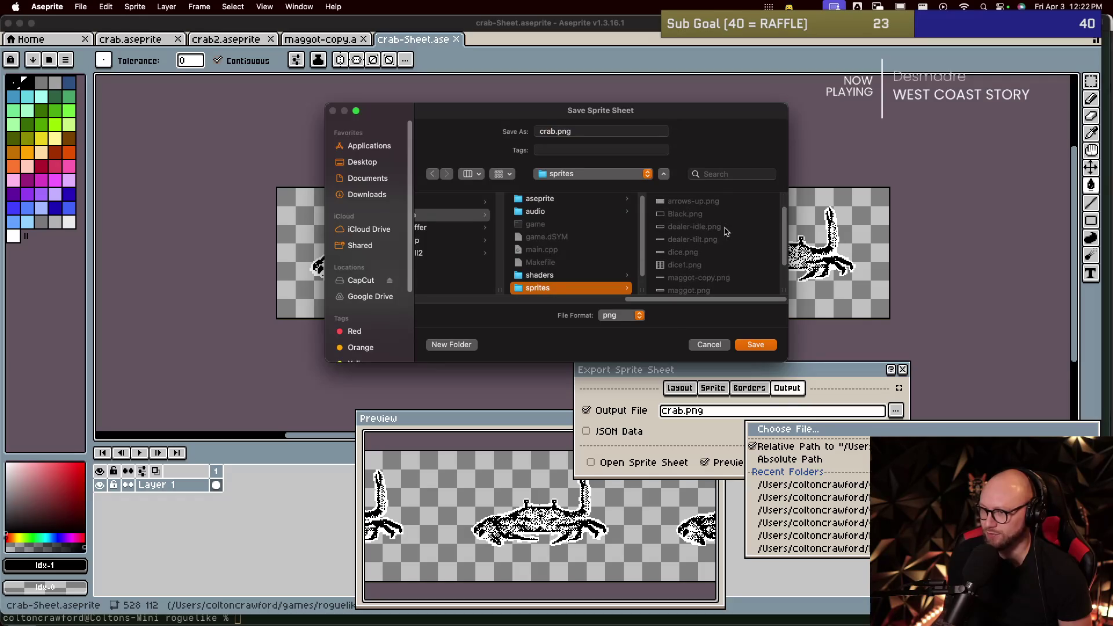
{"action": "left_click", "coordinate": [752, 351]}
{"action": "left_click", "coordinate": [816, 465]}
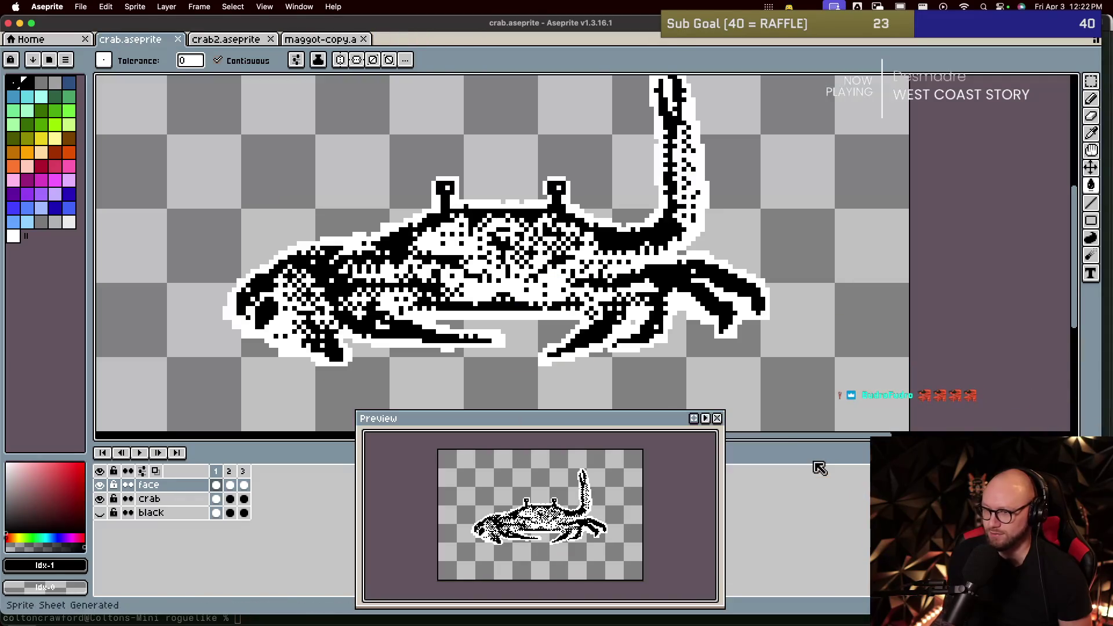
{"action": "key", "text": "super+Tab"}
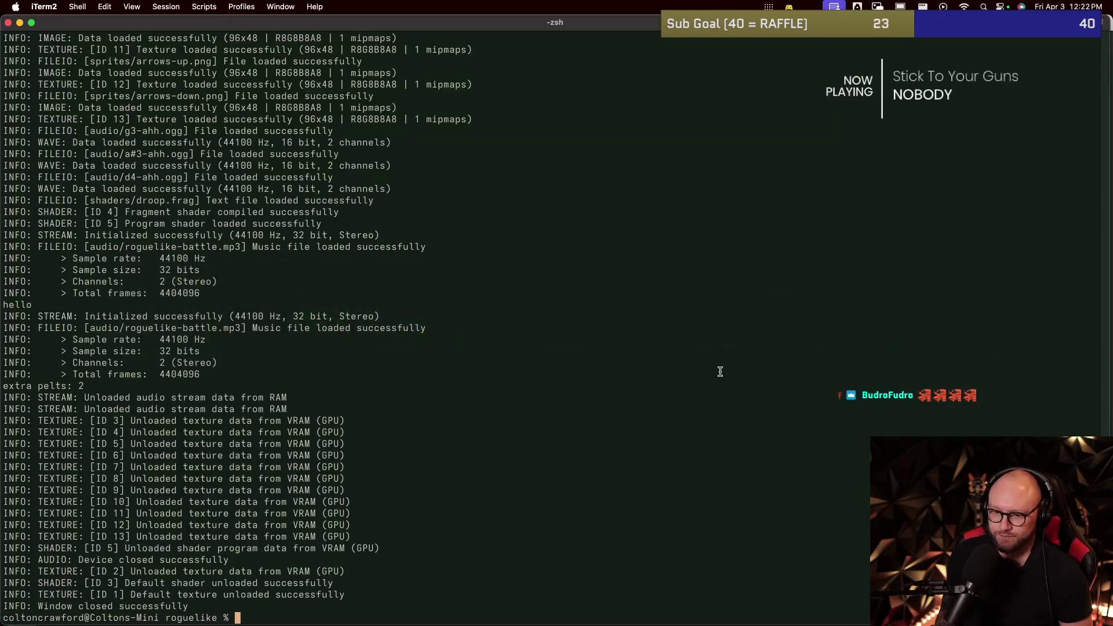
Step: Try fg, then launch nvim in the roguelike project to reach the LazyVim dashboard
{"action": "type", "text": "fg"}
{"action": "key", "text": "Return"}
{"action": "type", "text": "nvim"}
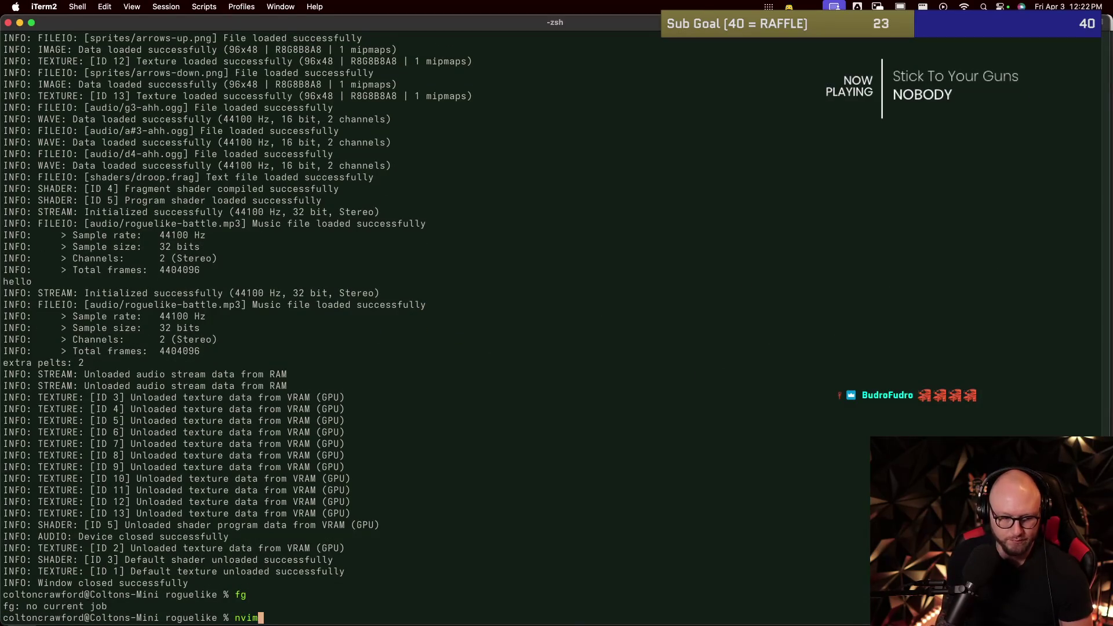
{"action": "key", "text": "Return"}
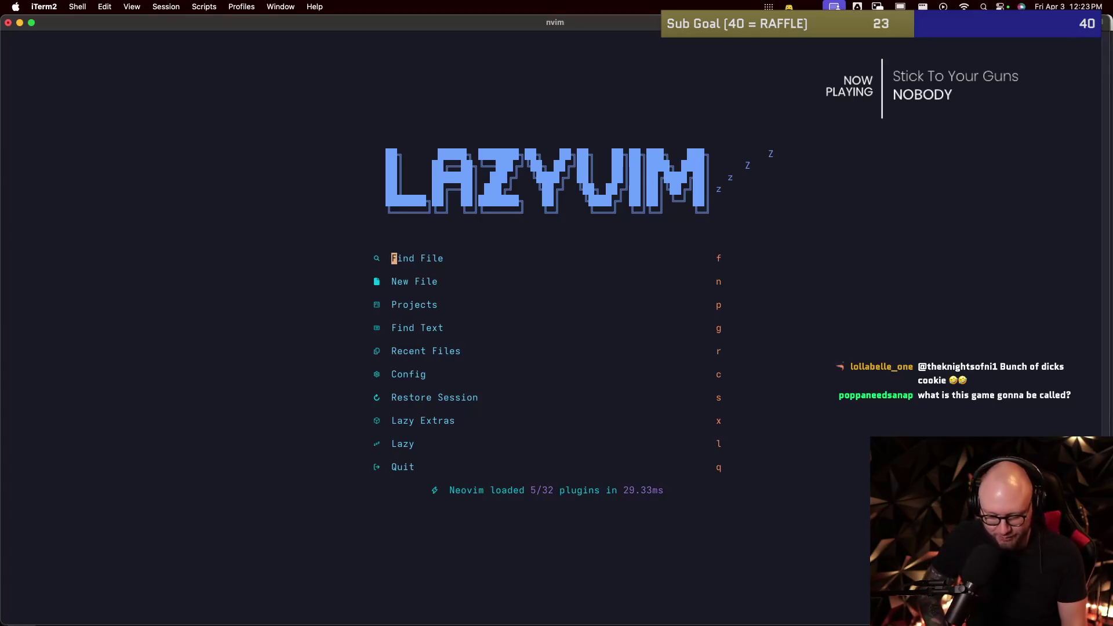
Step: Switch from iTerm2 back to Aseprite
{"action": "key", "text": "super+Tab"}
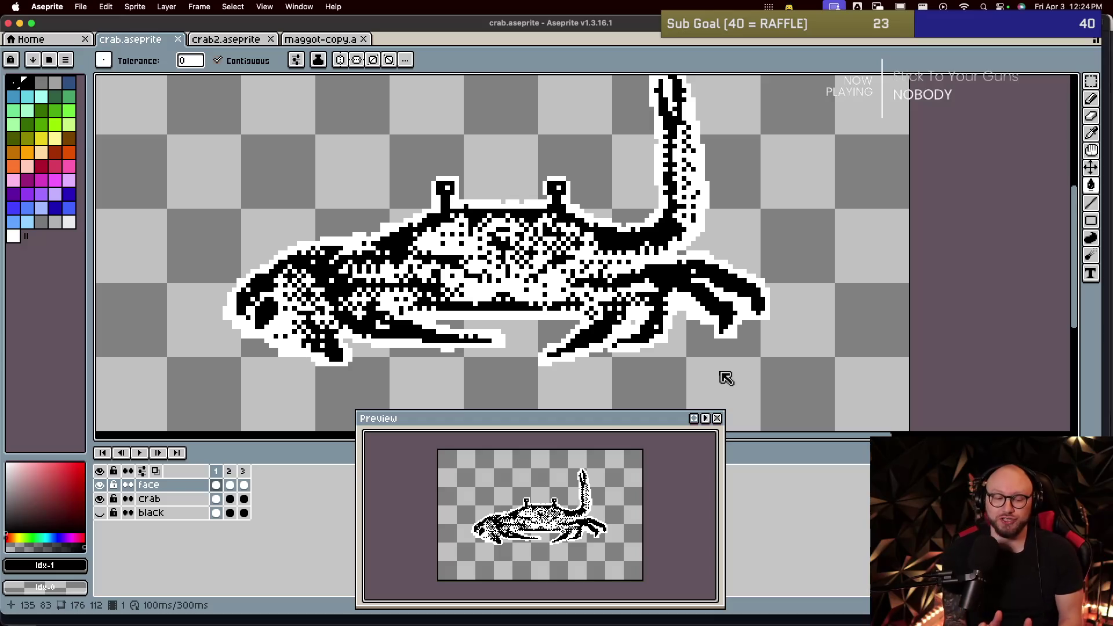
{"action": "key", "text": "super+Tab"}
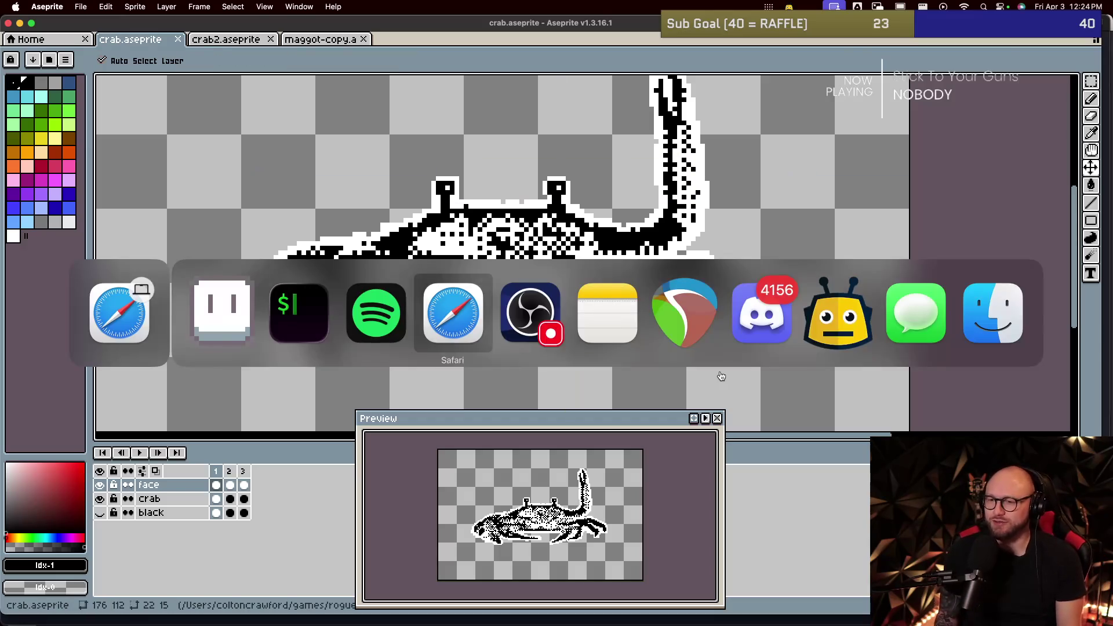
{"action": "key", "text": "super+l"}
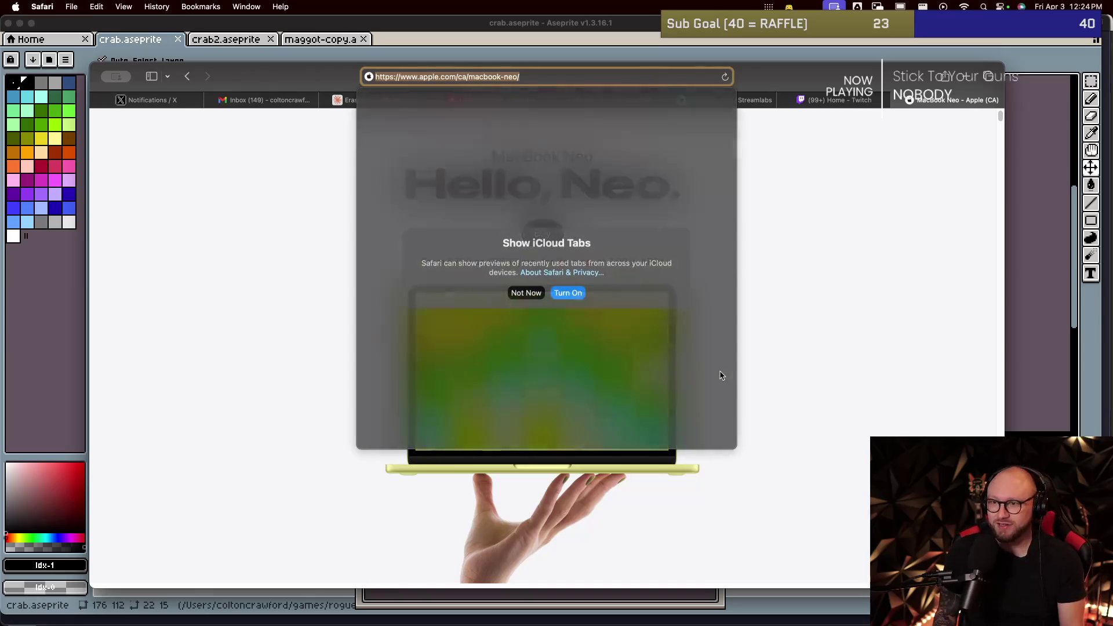
{"action": "type", "text": "ortega taco"}
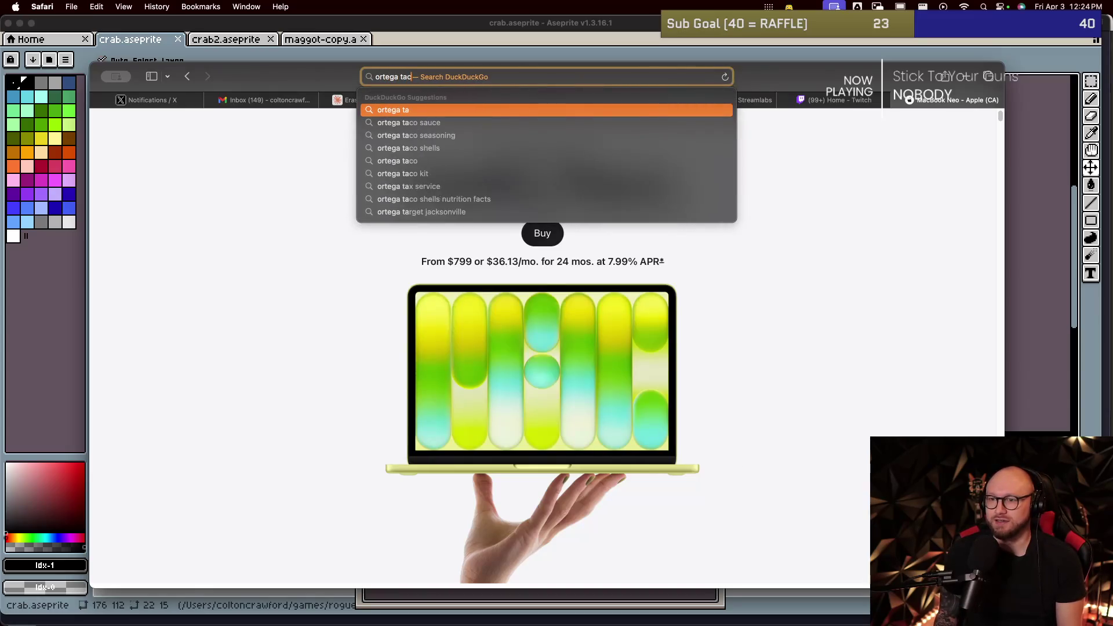
{"action": "key", "text": "Down"}
{"action": "key", "text": "Return"}
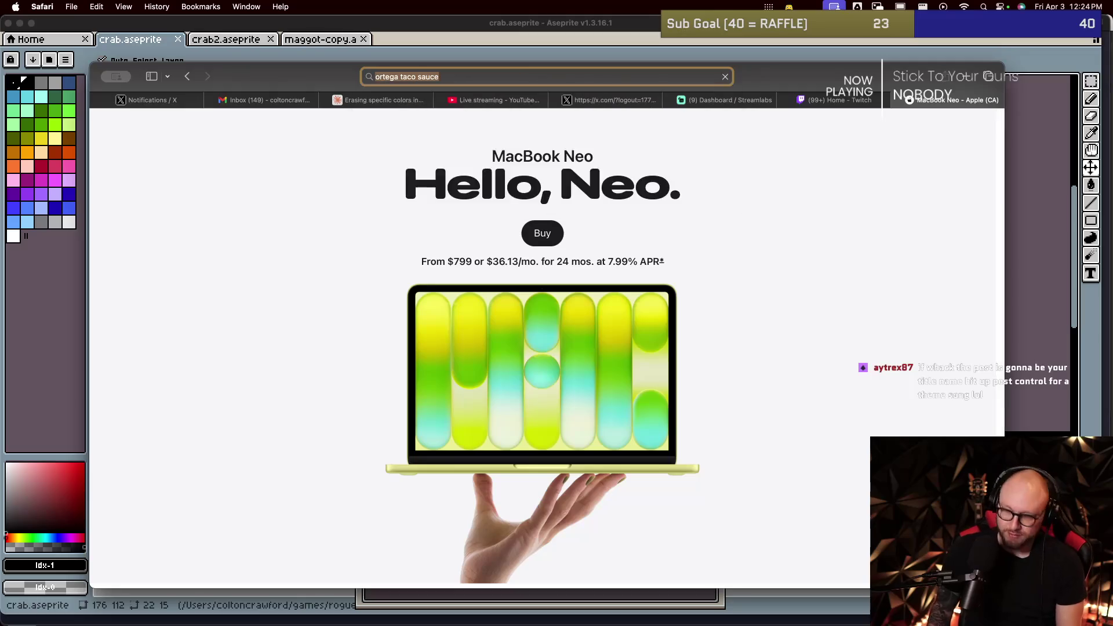
{"action": "scroll", "coordinate": [562, 400], "scroll_direction": "down", "scroll_amount": 5}
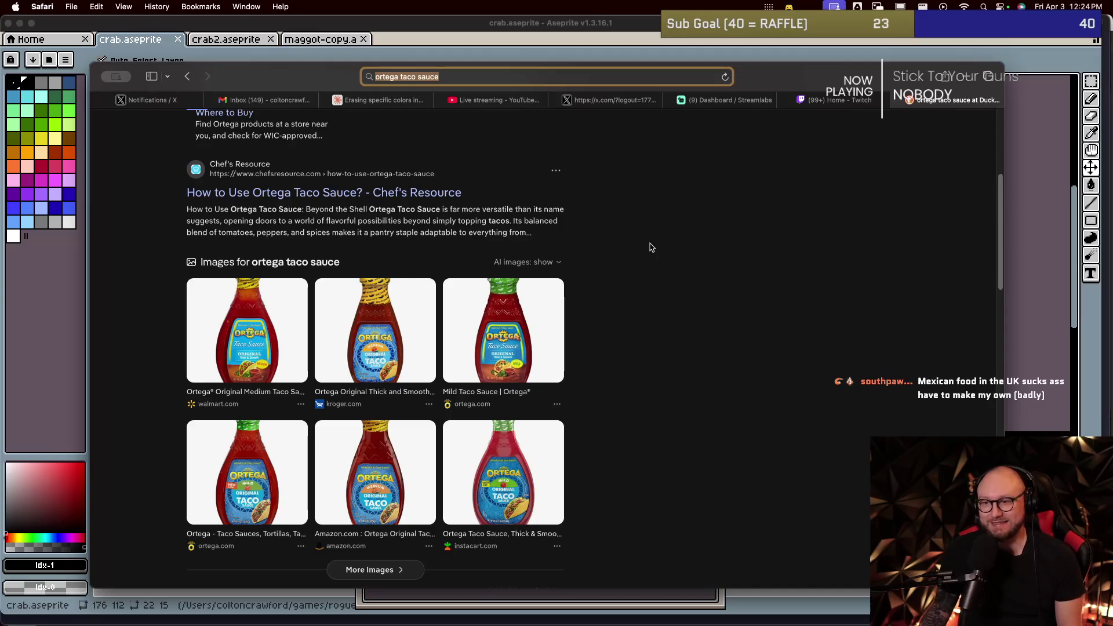
{"action": "key", "text": "super+Tab"}
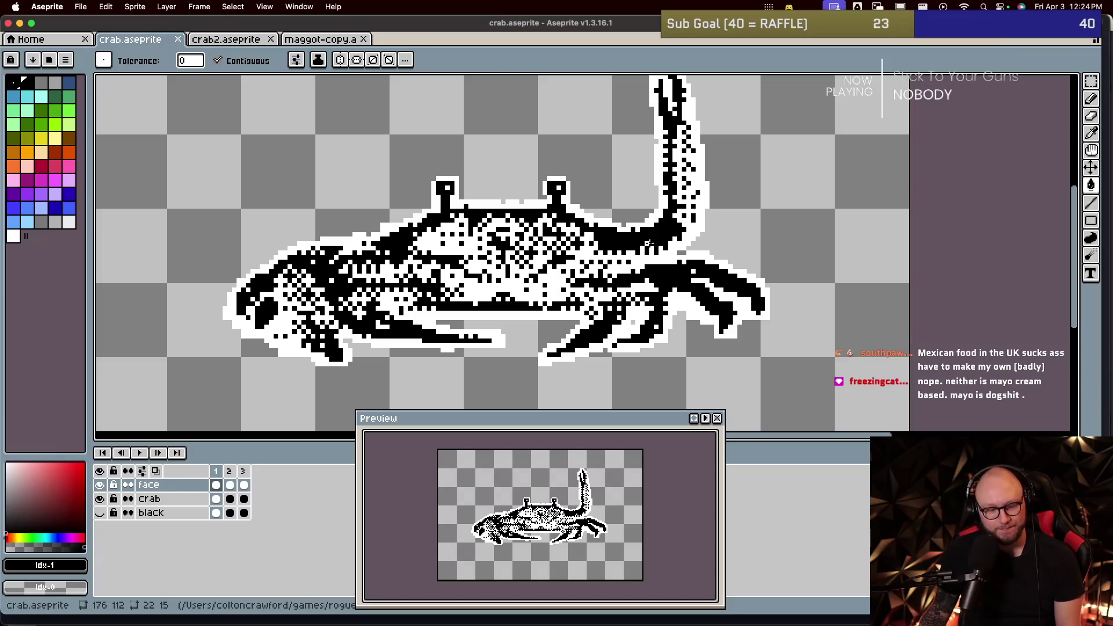
{"action": "key", "text": "super+Tab"}
{"action": "key", "text": "super+Tab"}
{"action": "key", "text": "super+Tab"}
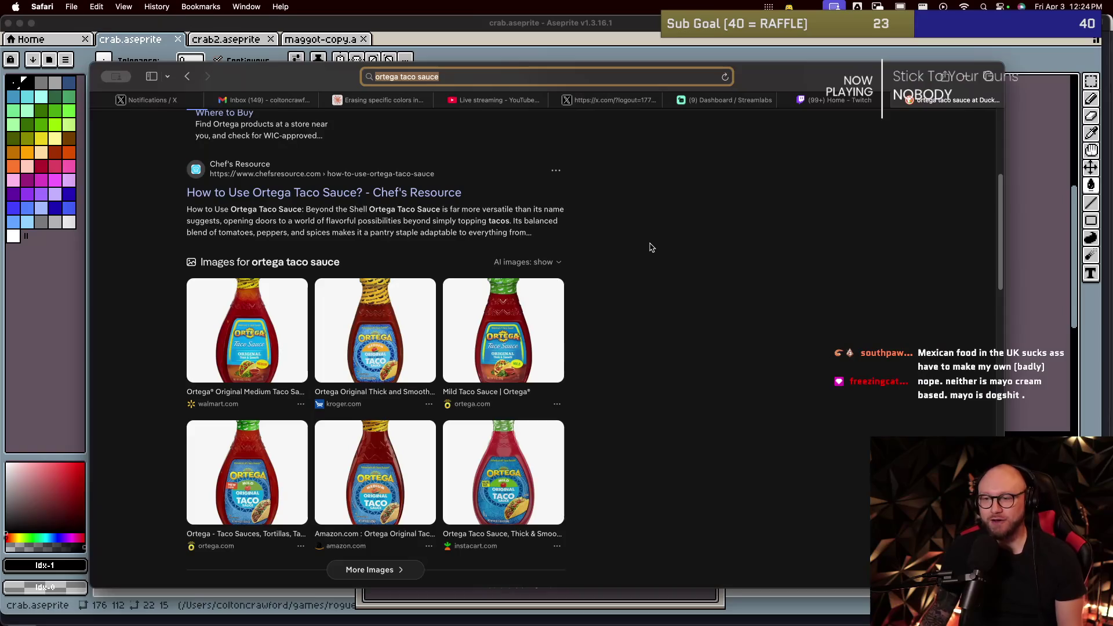
{"action": "left_click", "coordinate": [600, 260]}
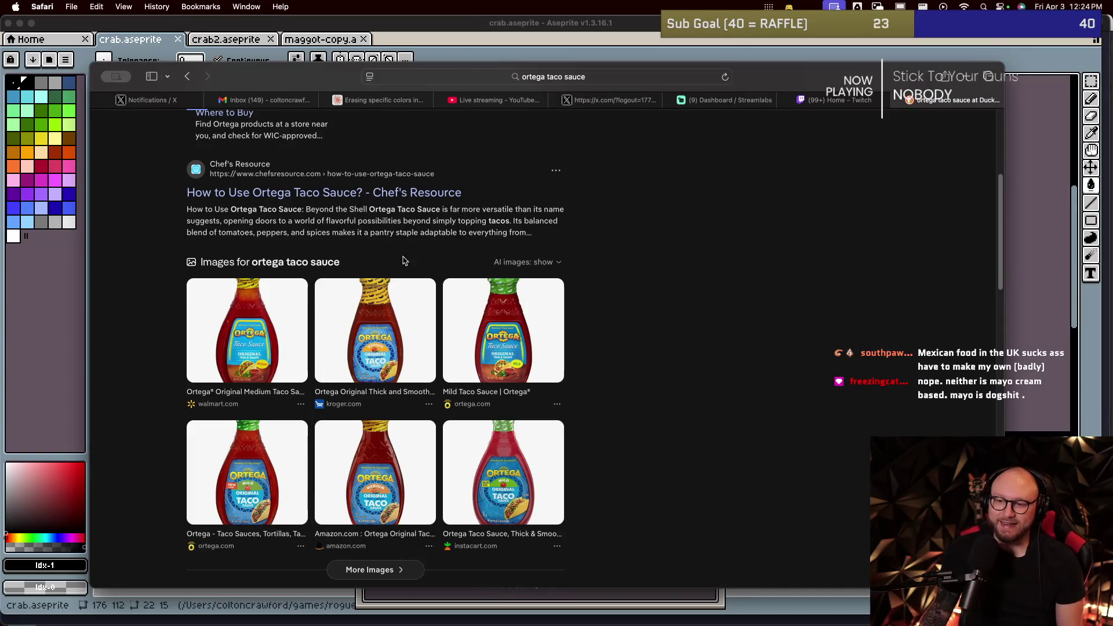
{"action": "scroll", "coordinate": [423, 290], "scroll_direction": "down", "scroll_amount": 1}
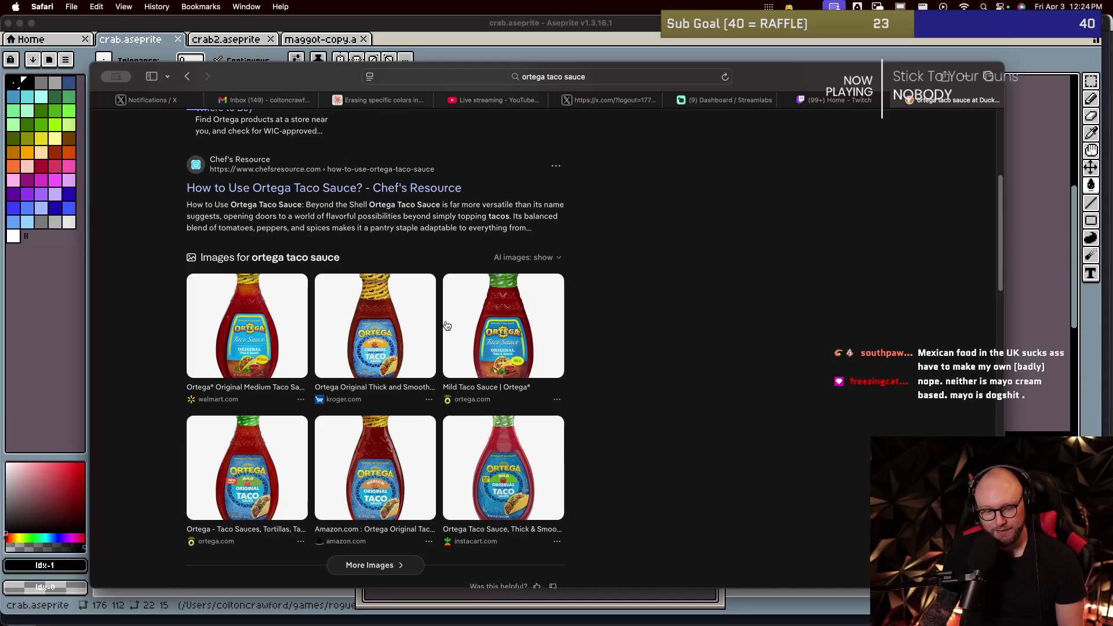
{"action": "scroll", "coordinate": [446, 325], "scroll_direction": "up", "scroll_amount": 3}
{"action": "scroll", "coordinate": [447, 325], "scroll_direction": "up", "scroll_amount": 2}
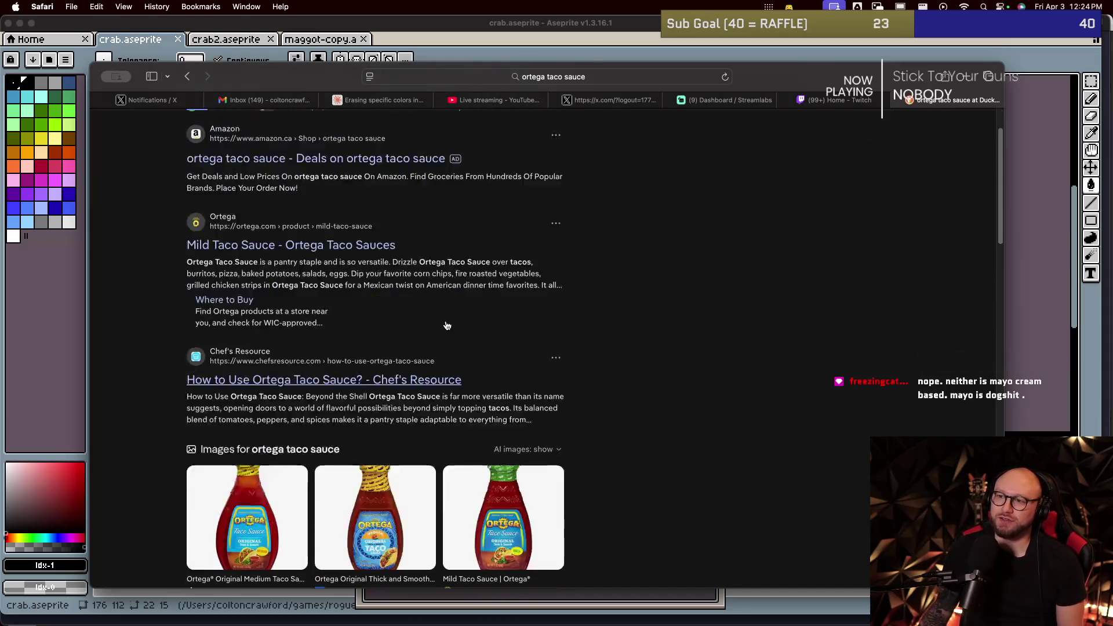
{"action": "scroll", "coordinate": [447, 325], "scroll_direction": "down", "scroll_amount": 1}
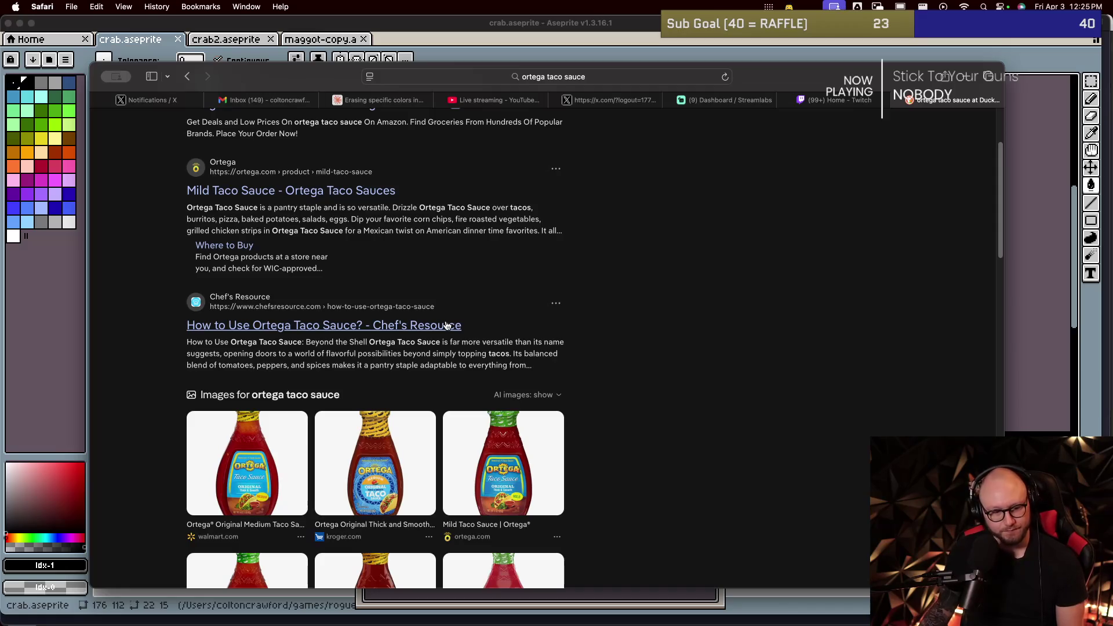
{"action": "key", "text": "super+Tab"}
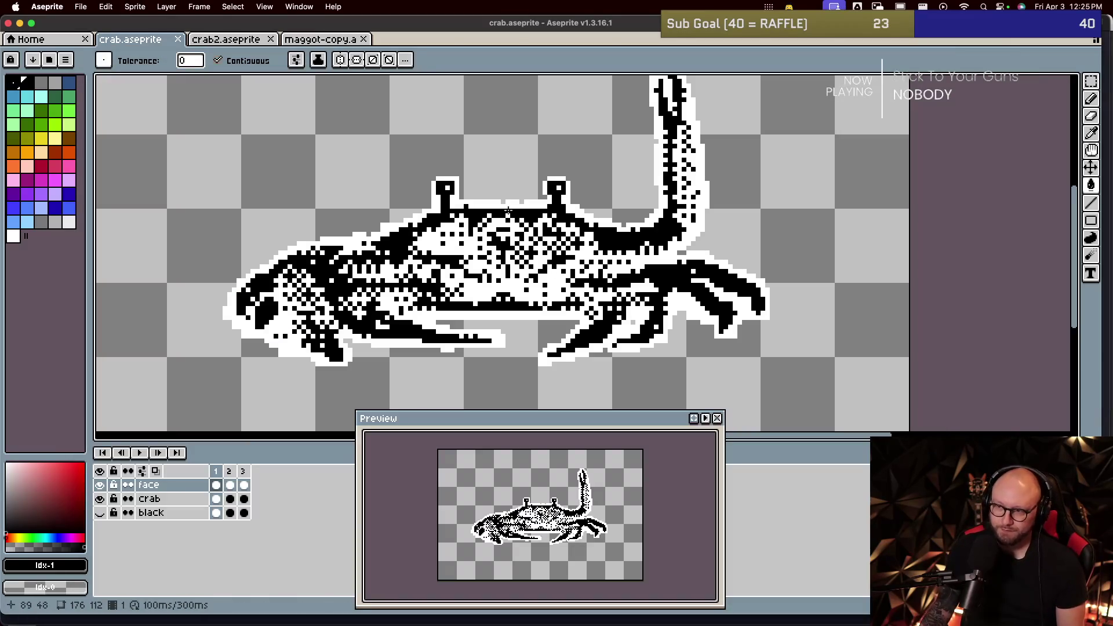
Step: Look over the maggot-copy sprite in Aseprite, then switch back to Neovim
{"action": "scroll", "coordinate": [529, 277], "scroll_direction": "up", "scroll_amount": 1}
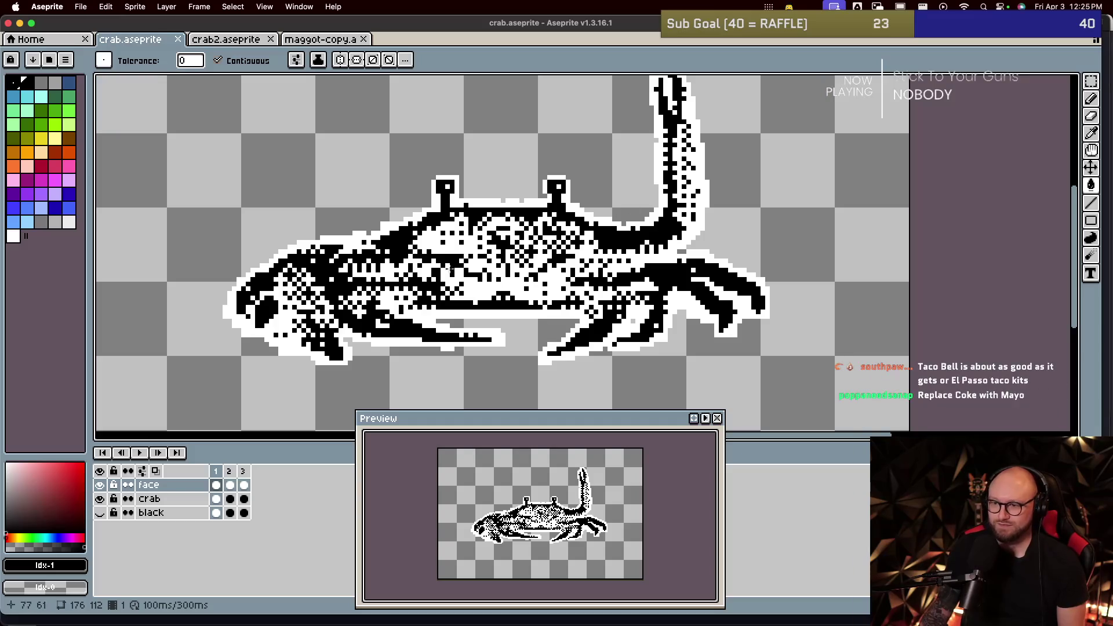
{"action": "left_click", "coordinate": [322, 39]}
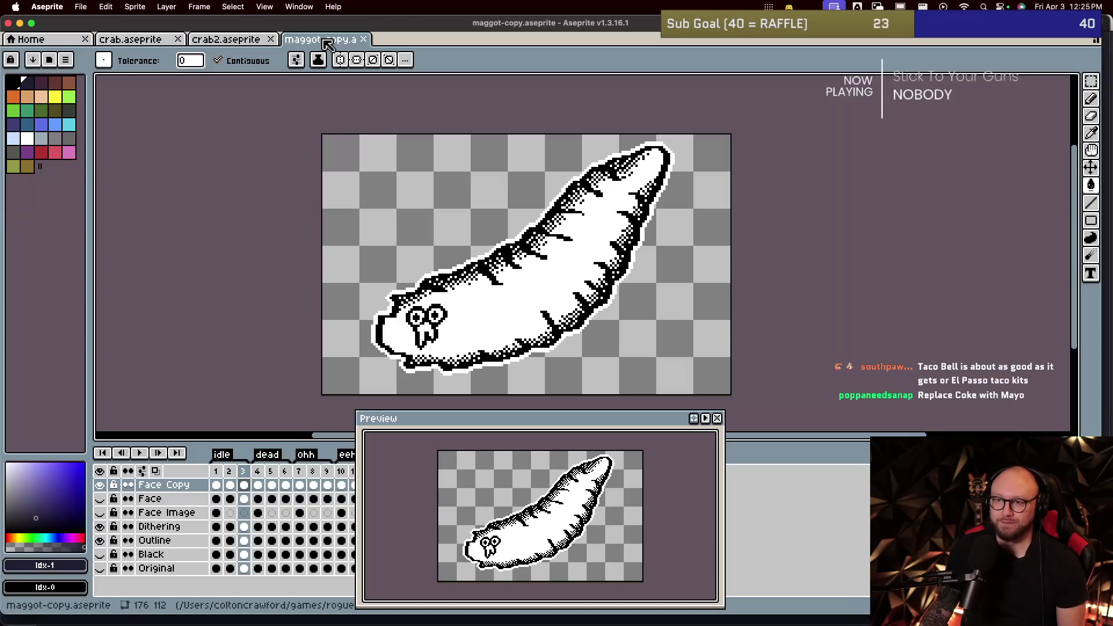
{"action": "key", "text": "super+Tab"}
{"action": "key", "text": "super+Tab"}
{"action": "key", "text": "super+Tab"}
{"action": "key", "text": "super+Tab"}
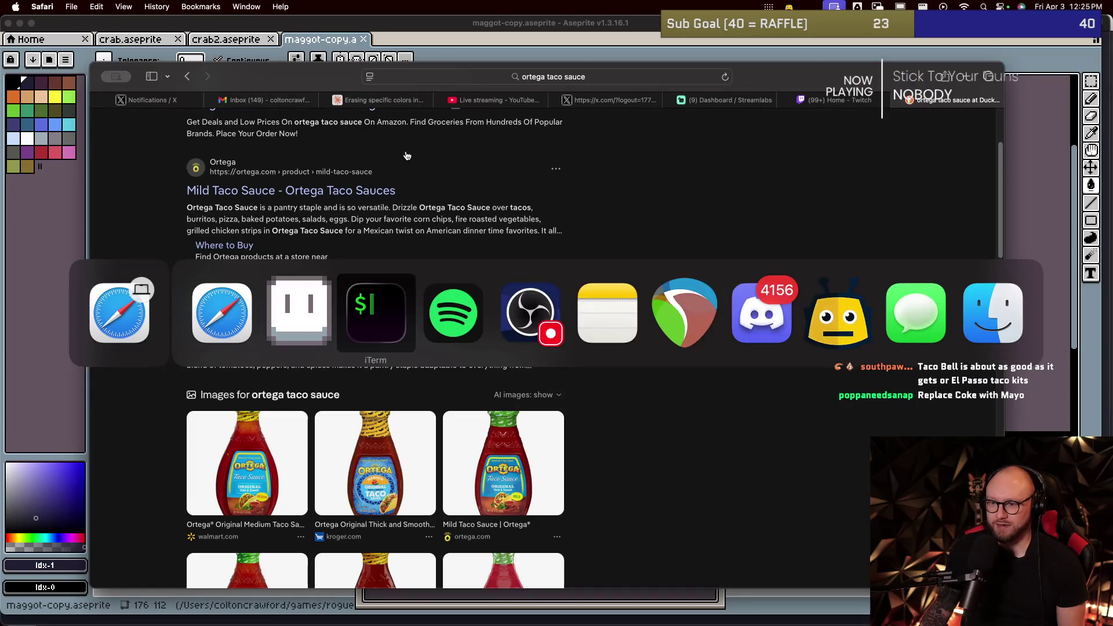
Step: Begin an :e command to open the Resources source file
{"action": "type", "text": ":e res"}
{"action": "key", "text": "Tab"}
{"action": "key", "text": "BackSpace"}
{"action": "key", "text": "BackSpace"}
{"action": "key", "text": "BackSpace"}
{"action": "key", "text": "BackSpace"}
{"action": "key", "text": "BackSpace"}
{"action": "key", "text": "BackSpace"}
{"action": "key", "text": "BackSpace"}
Step: Open the src/Resources.h header
{"action": "type", "text": "rc/Resources"}
{"action": "key", "text": "Tab"}
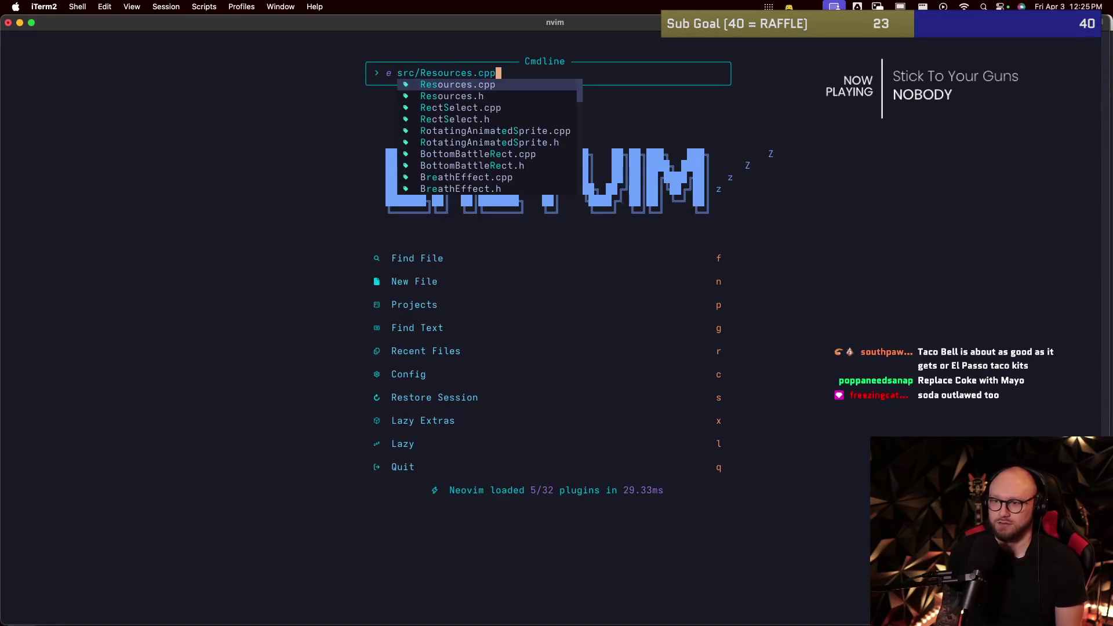
{"action": "key", "text": "Tab"}
{"action": "key", "text": "Return"}
Step: Add the declaration 'Texture2D crab;' on the line below pelt
{"action": "key", "text": "j"}
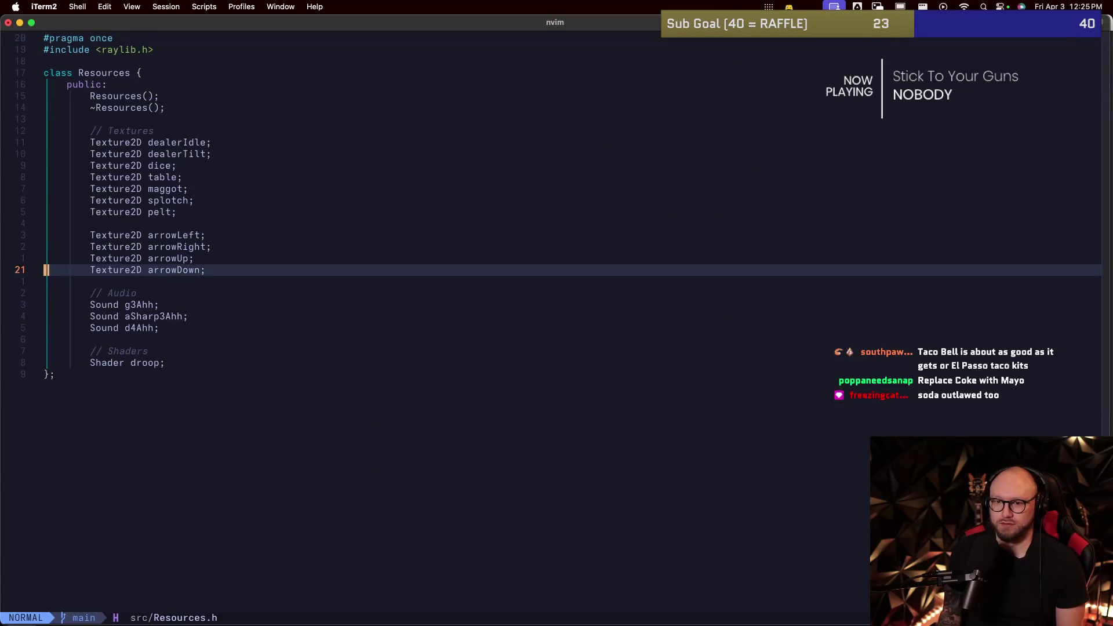
{"action": "key", "text": "k"}
{"action": "key", "text": "j"}
{"action": "key", "text": "k"}
{"action": "key", "text": "k"}
{"action": "key", "text": "k"}
{"action": "key", "text": "k"}
{"action": "key", "text": "k"}
{"action": "type", "text": "j"}
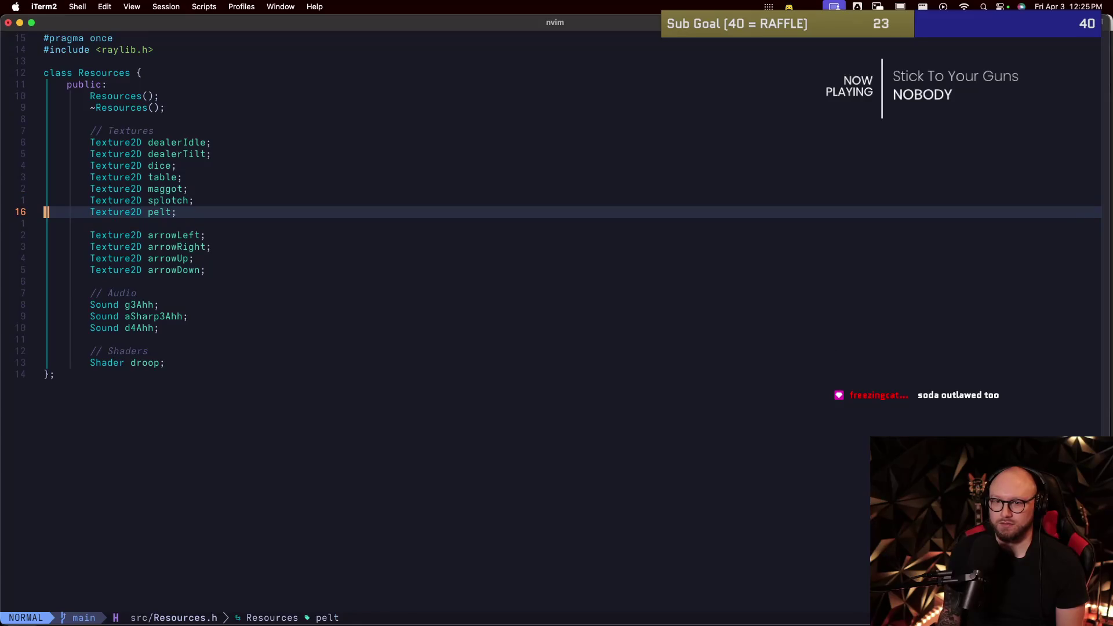
{"action": "type", "text": "oTextre2D  c"}
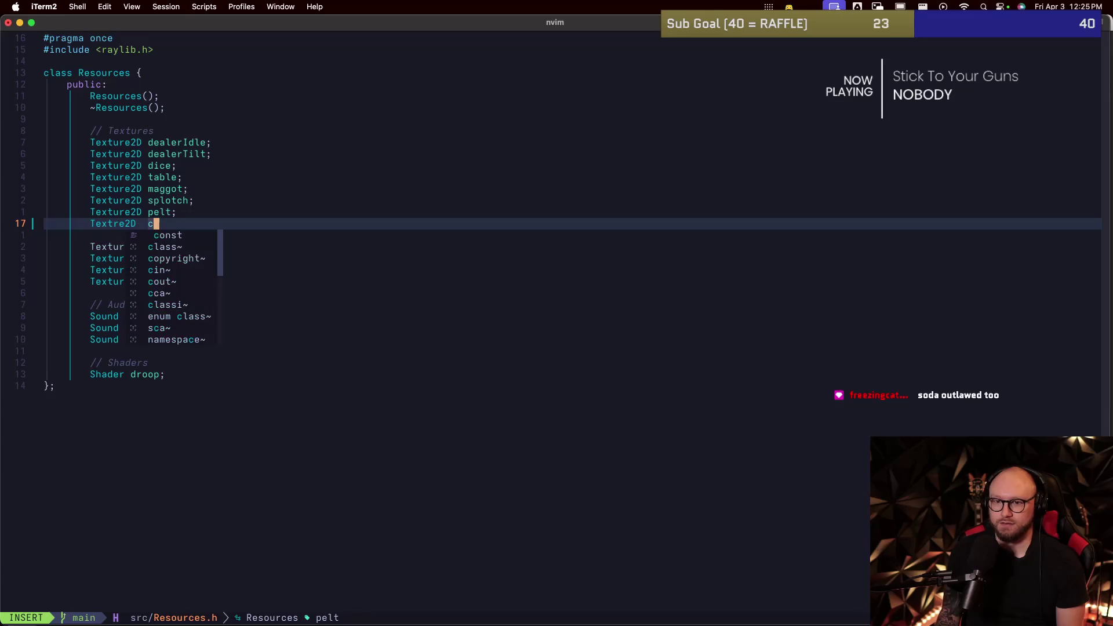
{"action": "key", "text": "BackSpace"}
{"action": "key", "text": "BackSpace"}
{"action": "key", "text": "BackSpace"}
{"action": "type", "text": "ure2D crab;"}
{"action": "key", "text": "Escape"}
Step: Save Resources.h and start an :e src/Resources.cpp command
{"action": "type", "text": ":w"}
{"action": "key", "text": "Return"}
{"action": "type", "text": ":e src"}
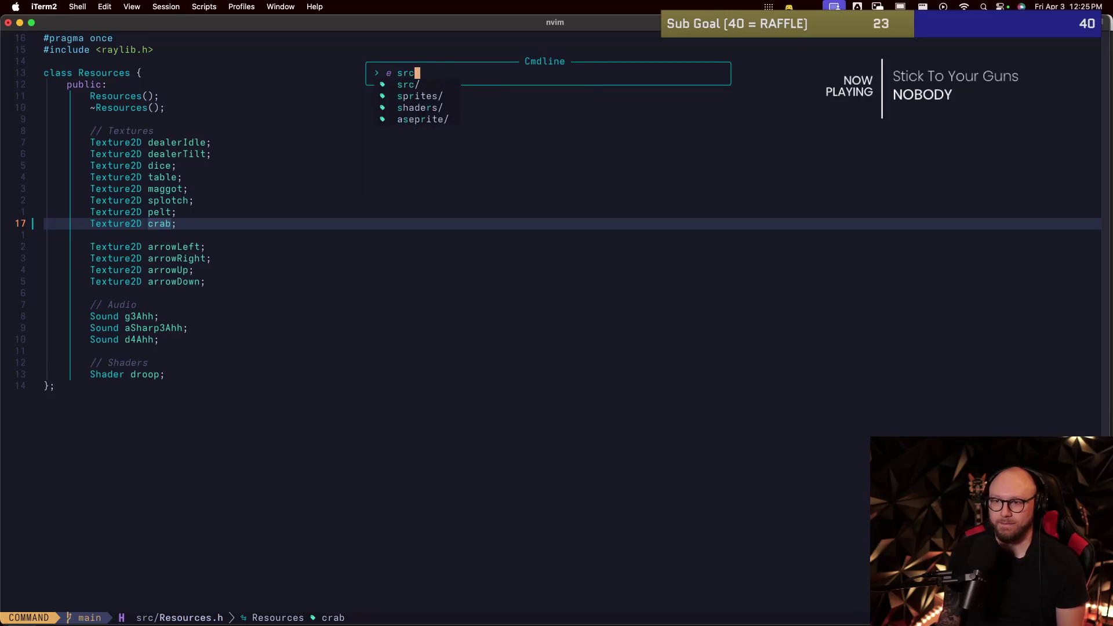
{"action": "type", "text": "/Reso"}
{"action": "key", "text": "Tab"}
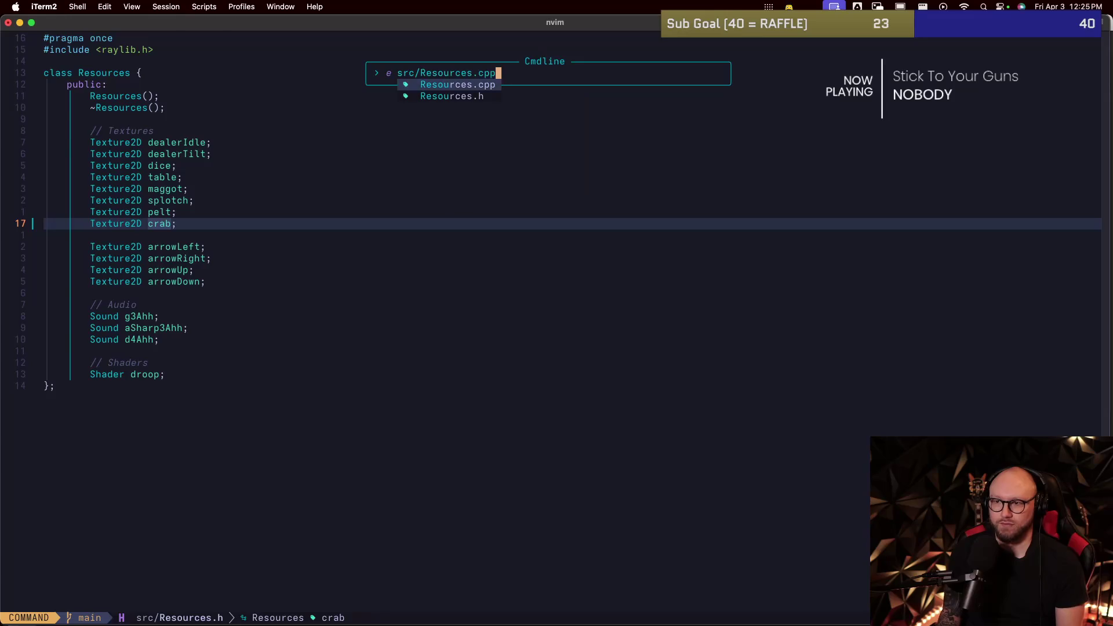
Step: Open Resources.cpp and go to the pelt texture loading line
{"action": "key", "text": "Return"}
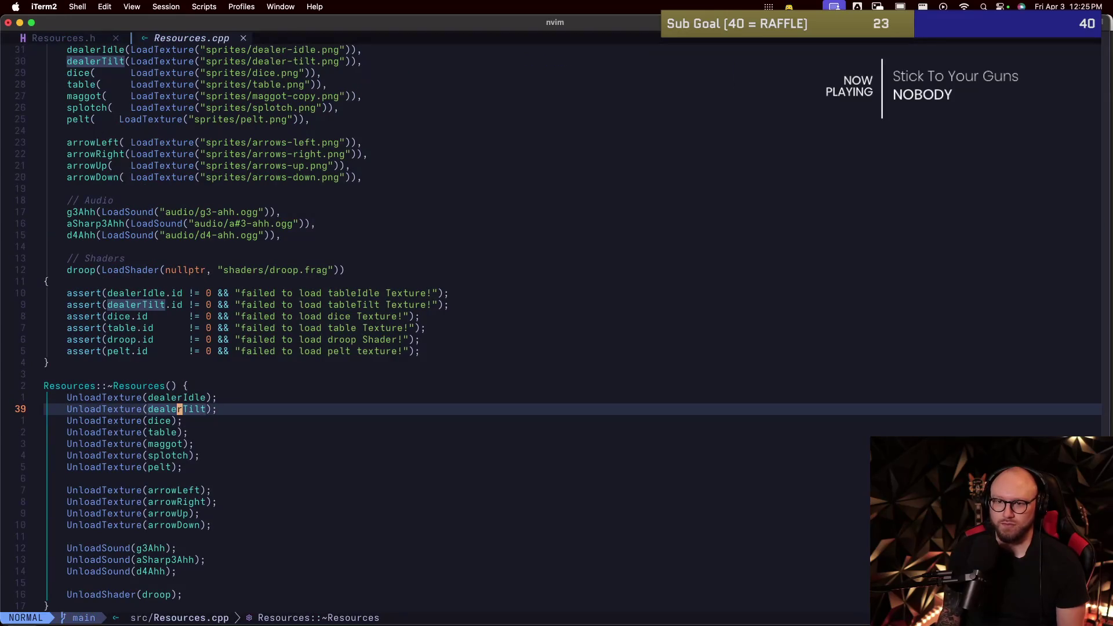
{"action": "key", "text": "g"}
{"action": "key", "text": "g"}
{"action": "key", "text": "j"}
{"action": "key", "text": "j"}
{"action": "key", "text": "j"}
{"action": "key", "text": "j"}
{"action": "key", "text": "j"}
{"action": "key", "text": "j"}
{"action": "key", "text": "j"}
{"action": "key", "text": "j"}
{"action": "key", "text": "j"}
{"action": "key", "text": "j"}
{"action": "key", "text": "j"}
{"action": "key", "text": "j"}
{"action": "type", "text": "bi"}
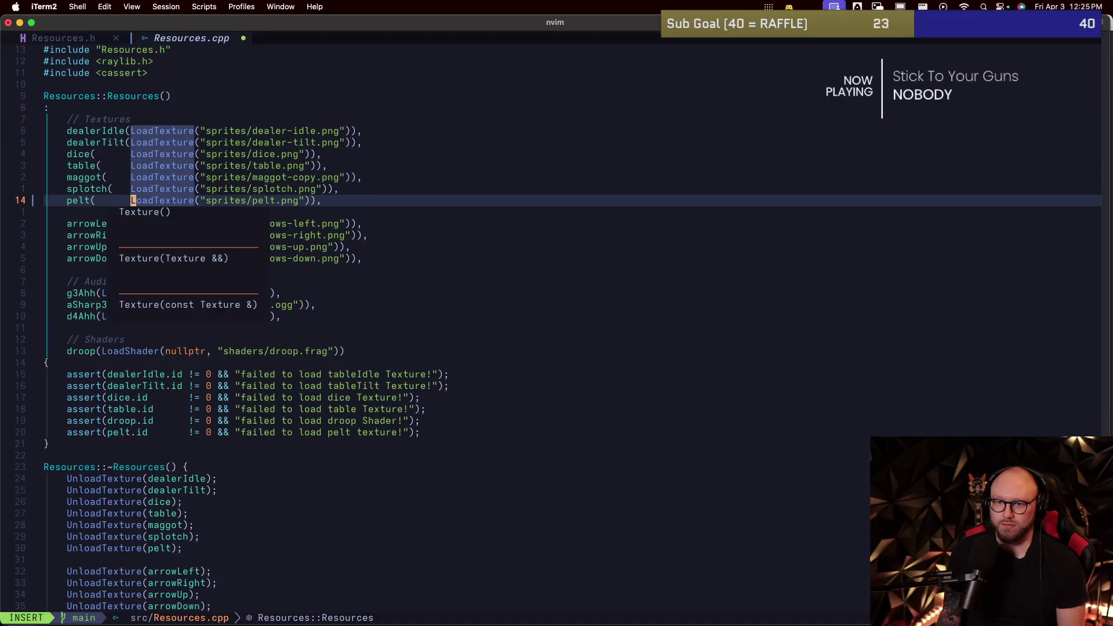
{"action": "key", "text": "Escape"}
Step: Duplicate the pelt load line as crab loading sprites/crab.png, then save
{"action": "key", "text": "y"}
{"action": "key", "text": "y"}
{"action": "type", "text": "pciwc"}
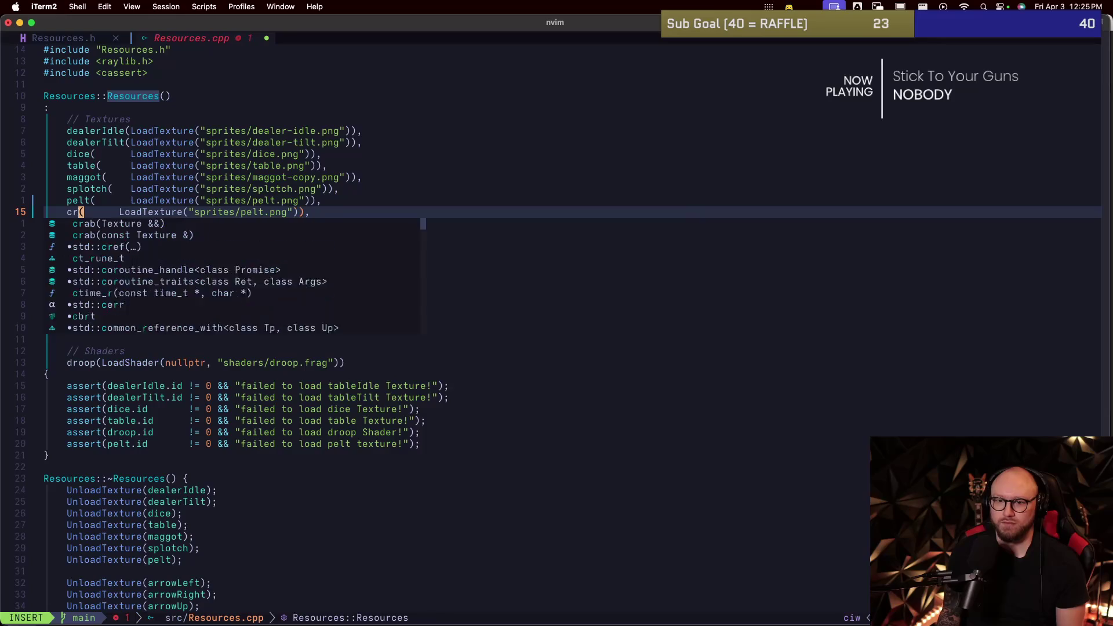
{"action": "type", "text": "rab"}
{"action": "key", "text": "Escape"}
{"action": "key", "text": "w"}
{"action": "key", "text": "w"}
{"action": "key", "text": "w"}
{"action": "key", "text": "w"}
{"action": "key", "text": "w"}
{"action": "key", "text": "w"}
{"action": "type", "text": "ciwcrab"}
{"action": "key", "text": "Escape"}
{"action": "type", "text": ":w"}
{"action": "key", "text": "Return"}
Step: Copy the pelt texture assert and change pelt to crab, including its error message
{"action": "key", "text": "j"}
{"action": "key", "text": "j"}
{"action": "key", "text": "j"}
{"action": "key", "text": "j"}
{"action": "key", "text": "k"}
{"action": "key", "text": "j"}
{"action": "key", "text": "j"}
{"action": "key", "text": "j"}
{"action": "key", "text": "j"}
{"action": "key", "text": "j"}
{"action": "key", "text": "j"}
{"action": "key", "text": "j"}
{"action": "key", "text": "j"}
{"action": "key", "text": "j"}
{"action": "key", "text": "j"}
{"action": "key", "text": "j"}
{"action": "key", "text": "j"}
{"action": "key", "text": "j"}
{"action": "key", "text": "j"}
{"action": "key", "text": "j"}
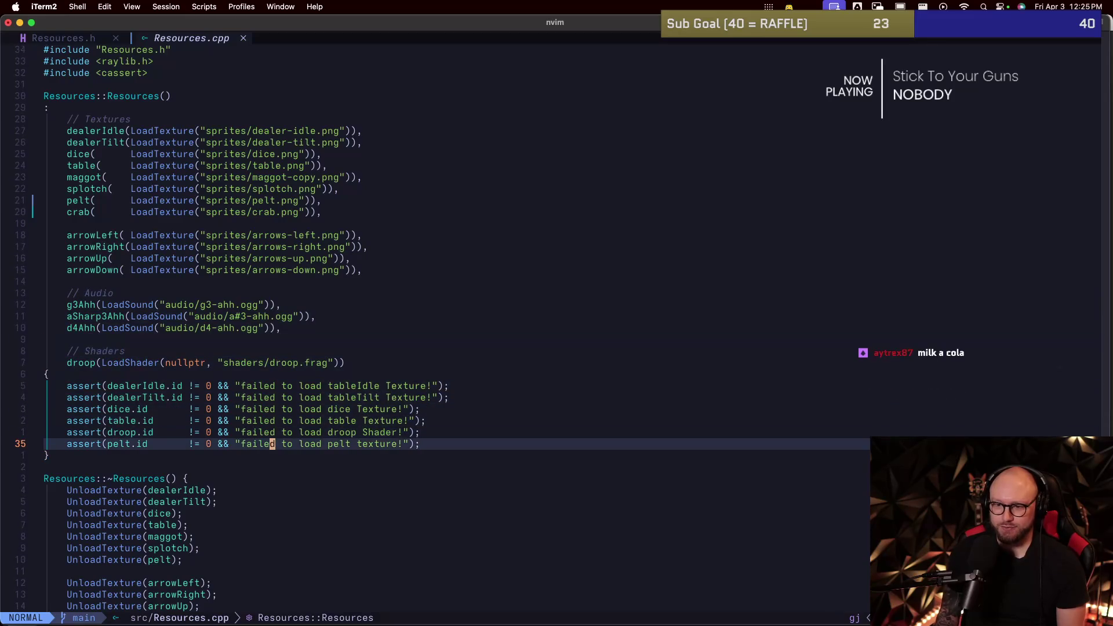
{"action": "key", "text": "y"}
{"action": "key", "text": "y"}
{"action": "key", "text": "p"}
{"action": "key", "text": "w"}
{"action": "key", "text": "w"}
{"action": "type", "text": "cwcrab"}
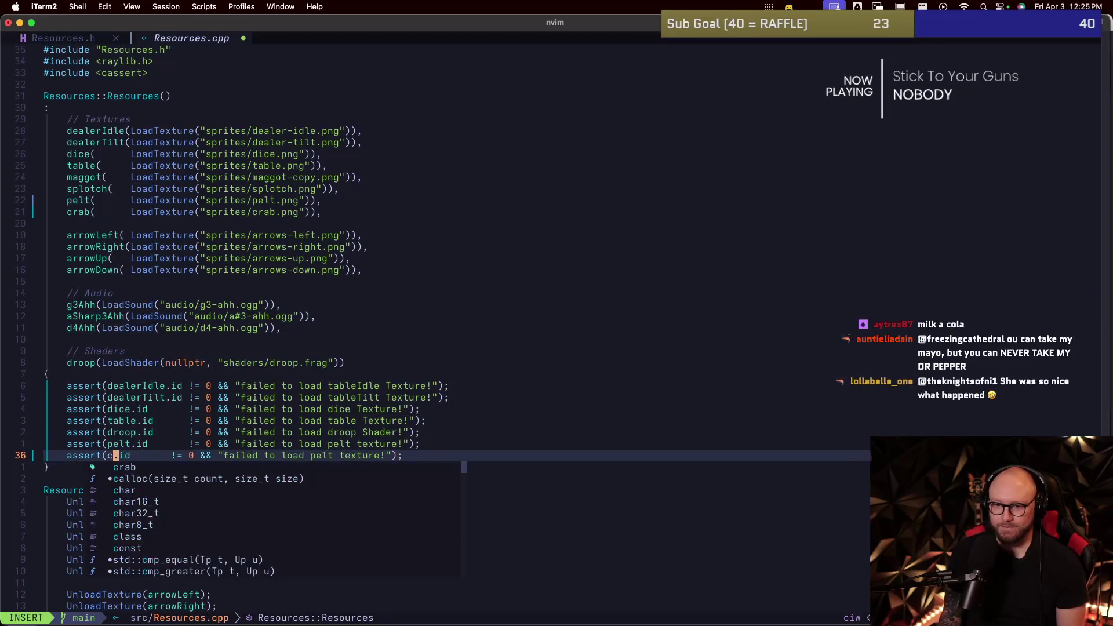
{"action": "key", "text": "Escape"}
{"action": "key", "text": "l"}
{"action": "key", "text": "l"}
{"action": "key", "text": "w"}
{"action": "key", "text": "w"}
{"action": "key", "text": "w"}
{"action": "key", "text": "w"}
{"action": "key", "text": "w"}
{"action": "key", "text": "w"}
{"action": "key", "text": "w"}
{"action": "type", "text": "cwcrab"}
{"action": "key", "text": "Escape"}
{"action": "key", "text": "j"}
{"action": "key", "text": "j"}
Step: Add UnloadTexture(crab); after pelt in the destructor and save
{"action": "key", "text": "j"}
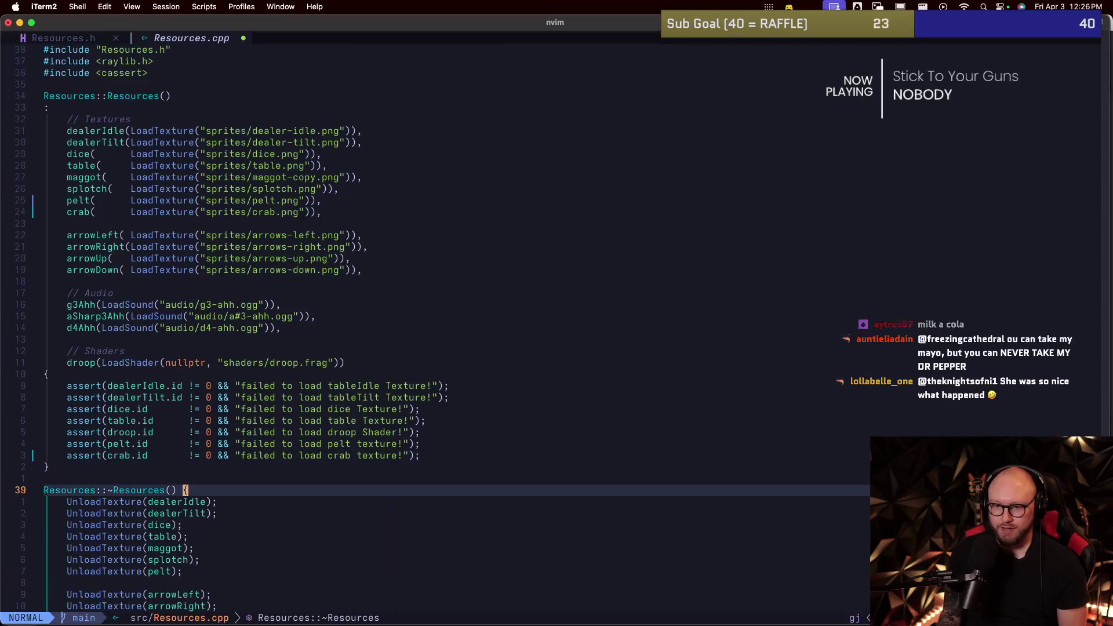
{"action": "key", "text": "j"}
{"action": "key", "text": "j"}
{"action": "key", "text": "j"}
{"action": "key", "text": "k"}
{"action": "key", "text": "k"}
{"action": "key", "text": "k"}
{"action": "key", "text": "k"}
{"action": "key", "text": "k"}
{"action": "key", "text": "k"}
{"action": "key", "text": "k"}
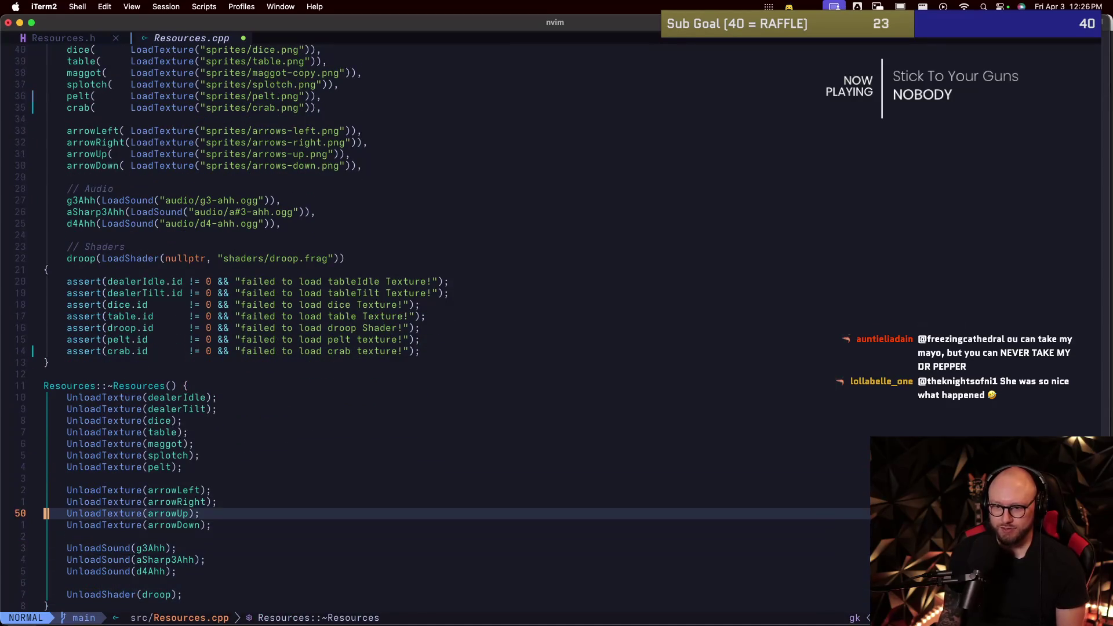
{"action": "key", "text": "k"}
{"action": "key", "text": "k"}
{"action": "key", "text": "k"}
{"action": "type", "text": "koUnloa"}
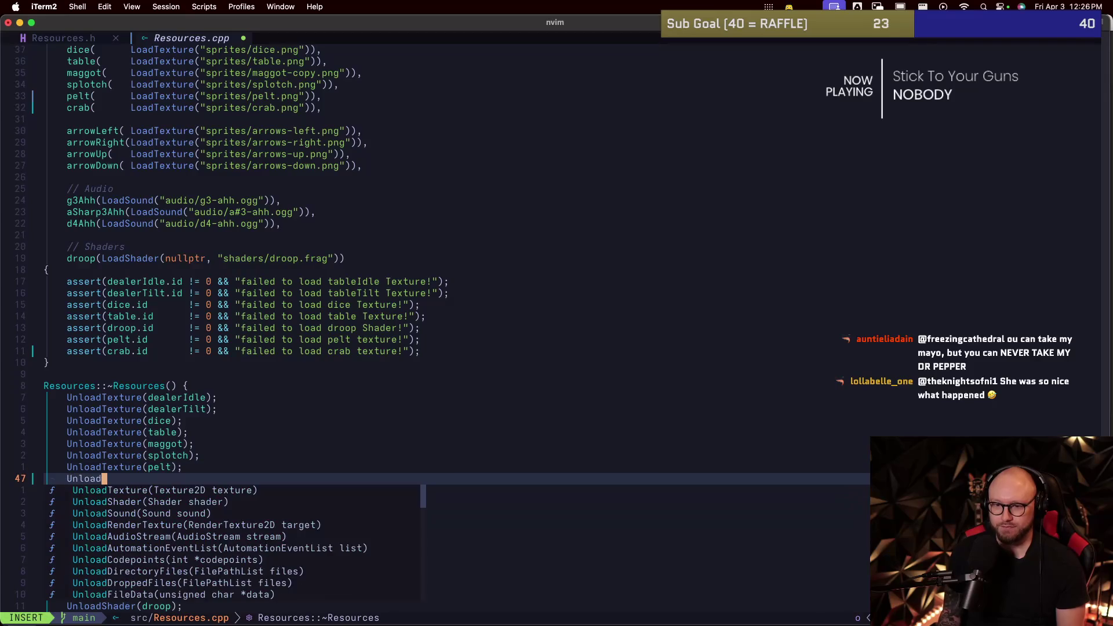
{"action": "key", "text": "Return"}
{"action": "type", "text": "(c"}
{"action": "key", "text": "BackSpace"}
{"action": "key", "text": "BackSpace"}
{"action": "type", "text": "crab"}
{"action": "type", "text": ")"}
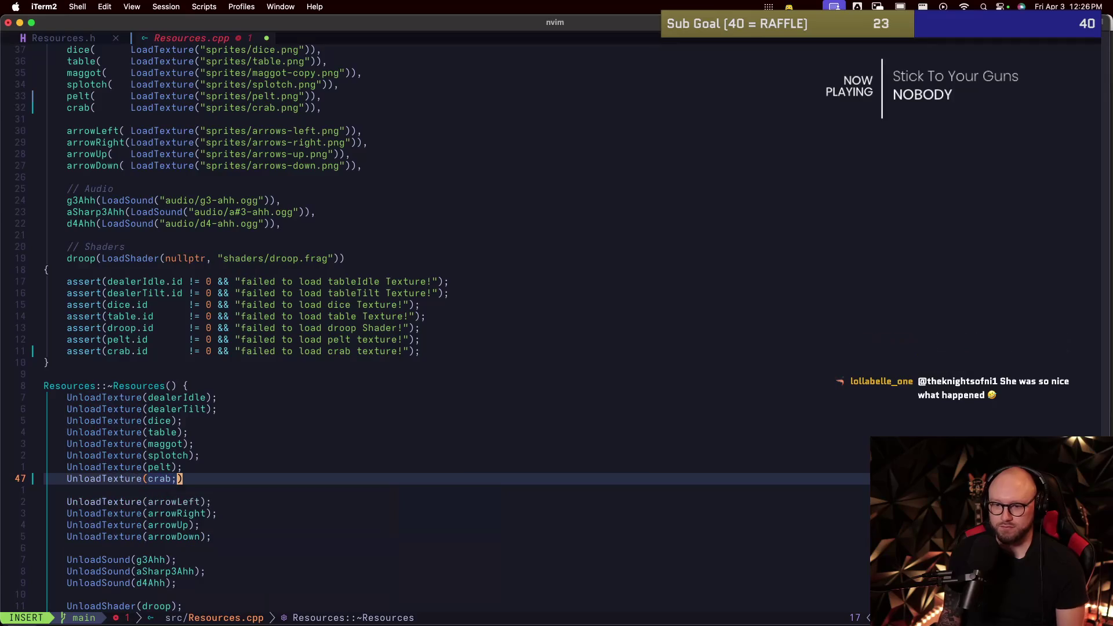
{"action": "type", "text": ";"}
{"action": "key", "text": "Escape"}
{"action": "type", "text": ":w"}
{"action": "key", "text": "Return"}
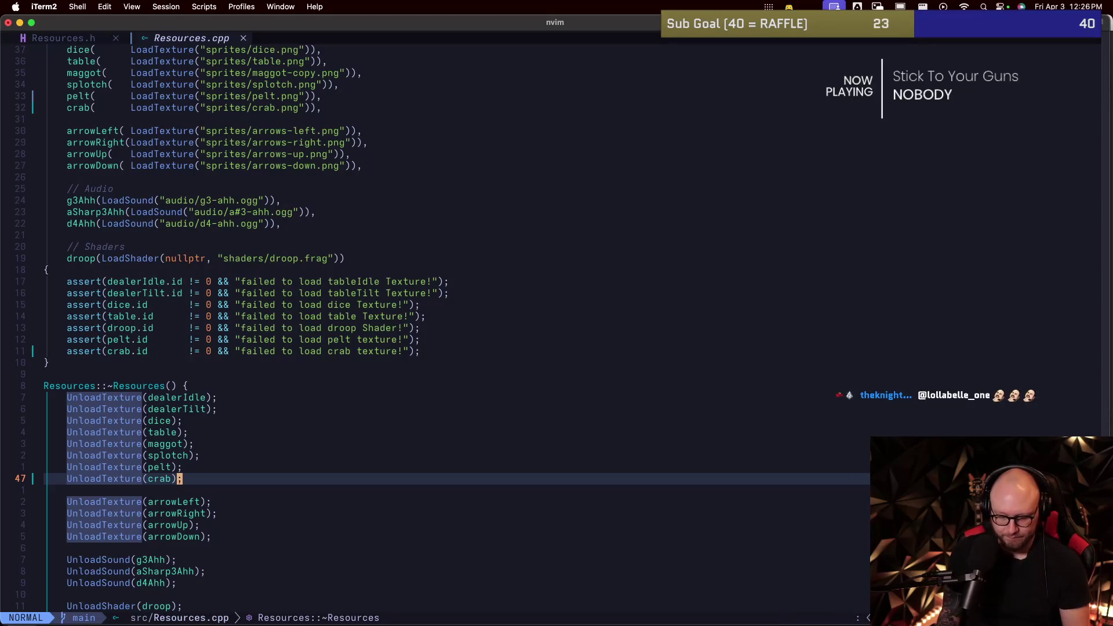
Step: Save Resources.cpp again and clear the search highlights with :noh
{"action": "type", "text": ":w"}
{"action": "key", "text": "Return"}
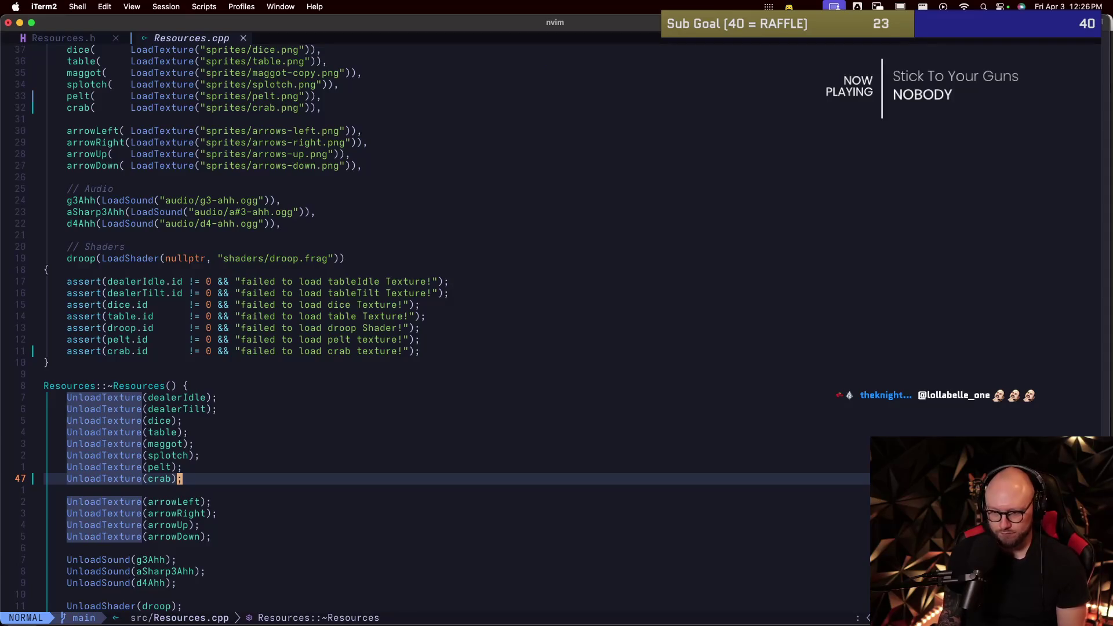
{"action": "type", "text": ":noh"}
{"action": "key", "text": "Return"}
{"action": "key", "text": "k"}
{"action": "key", "text": "k"}
{"action": "key", "text": "k"}
{"action": "key", "text": "k"}
{"action": "key", "text": "k"}
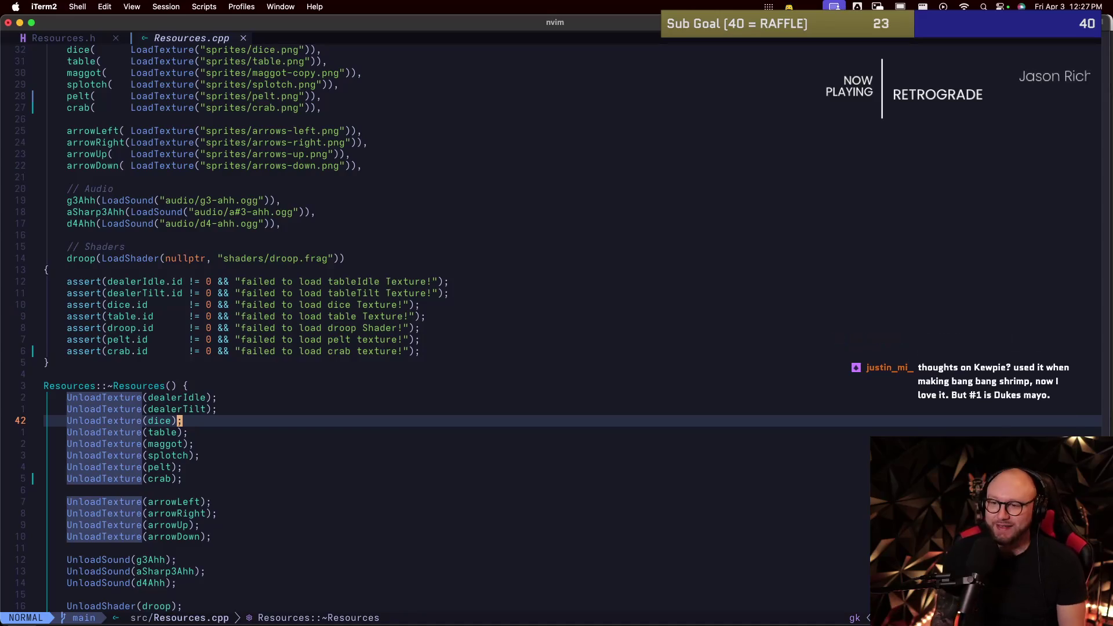
{"action": "key", "text": "super+Tab"}
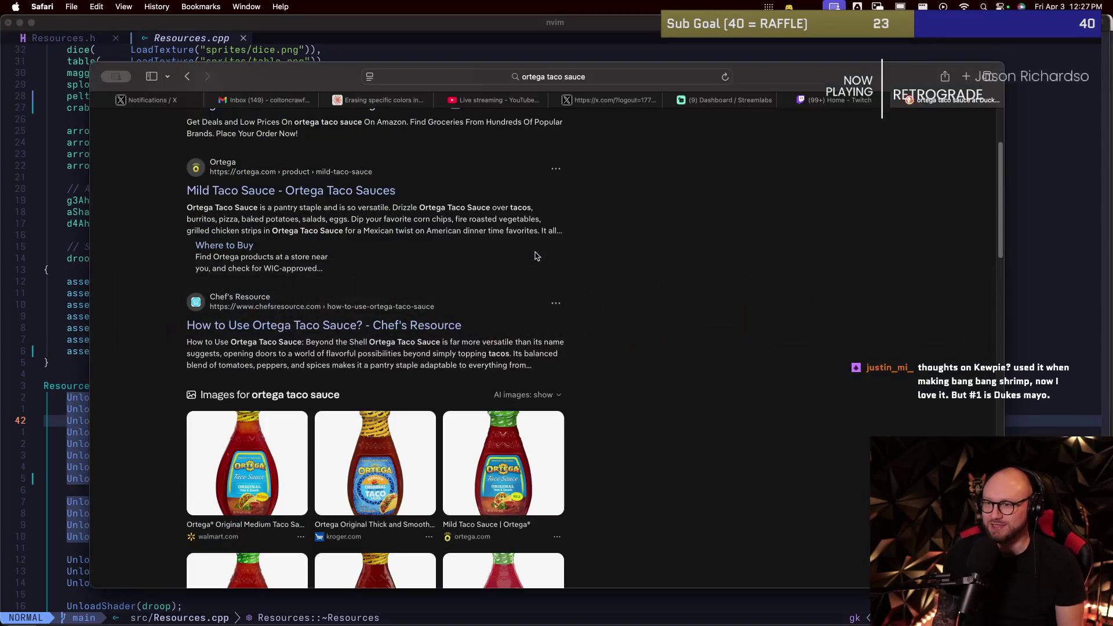
Step: Search DuckDuckGo image results for 'dukes mayo' in Safari, then return to the editor
{"action": "left_click", "coordinate": [579, 77]}
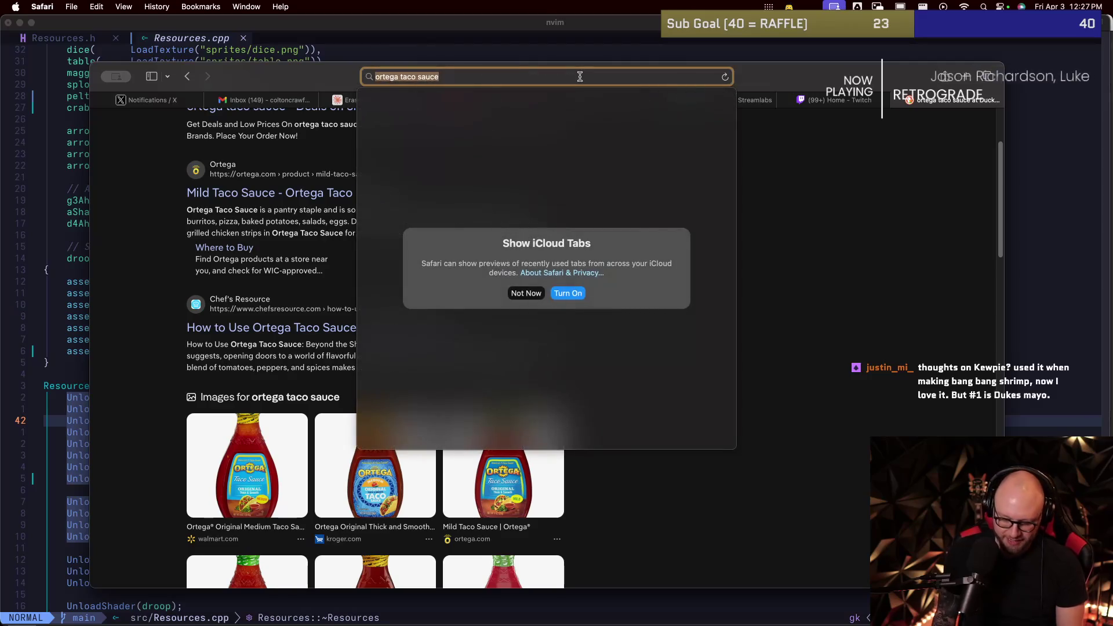
{"action": "type", "text": "dukes mayo"}
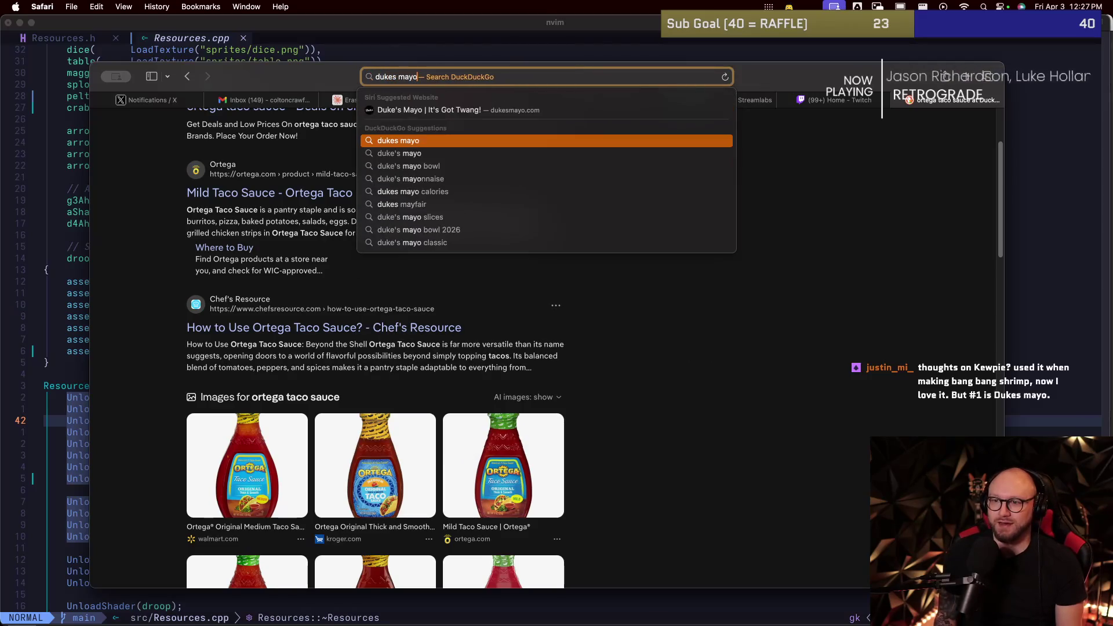
{"action": "key", "text": "Return"}
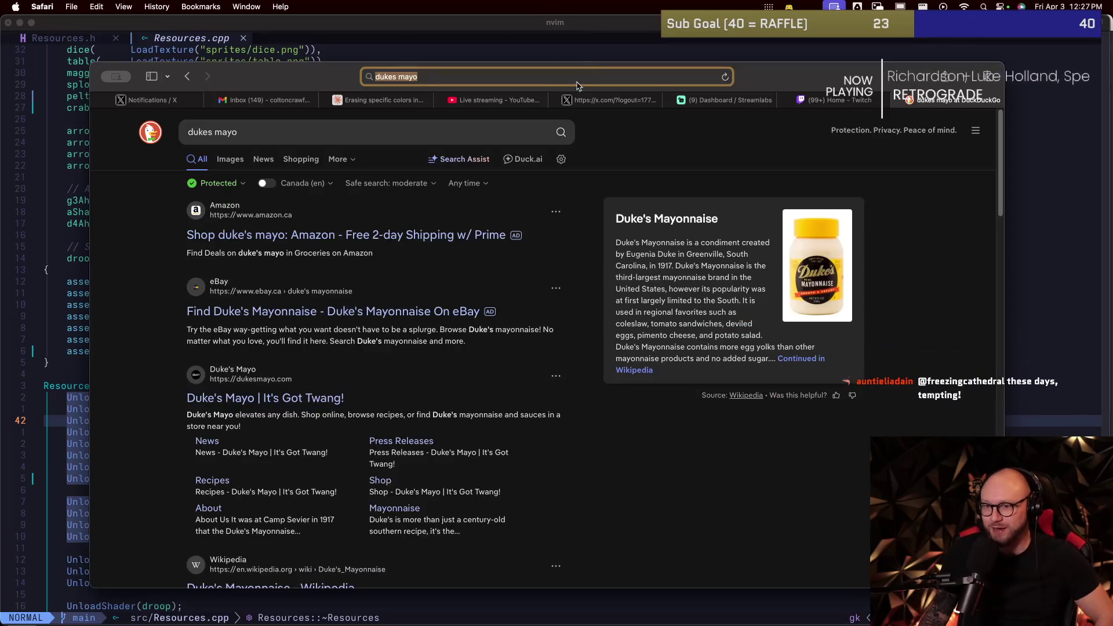
{"action": "left_click", "coordinate": [231, 159]}
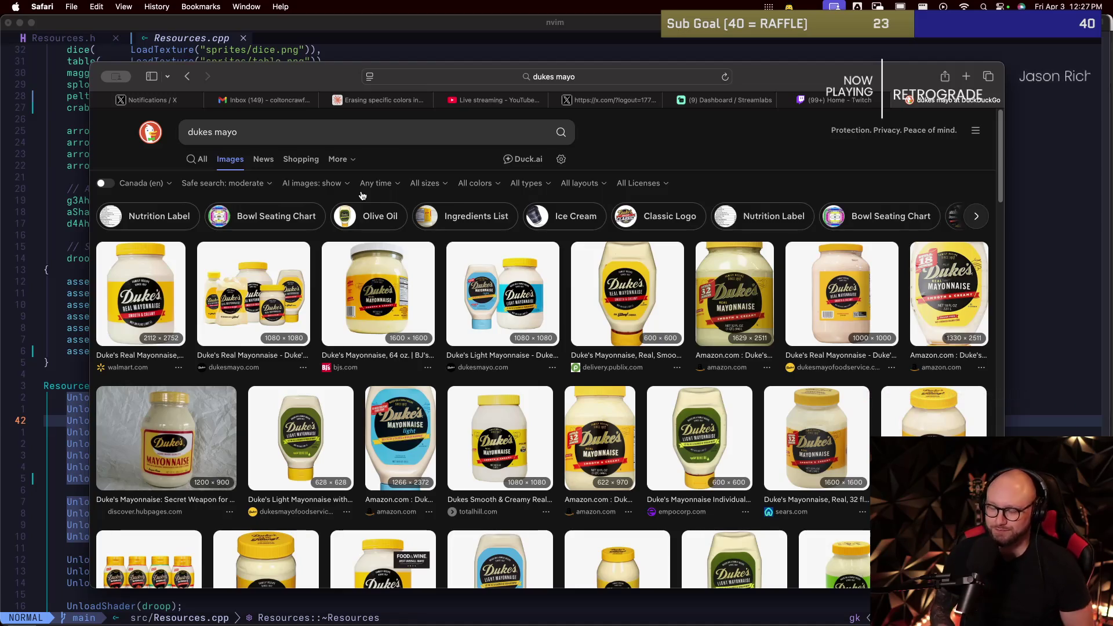
{"action": "key", "text": "super+Tab"}
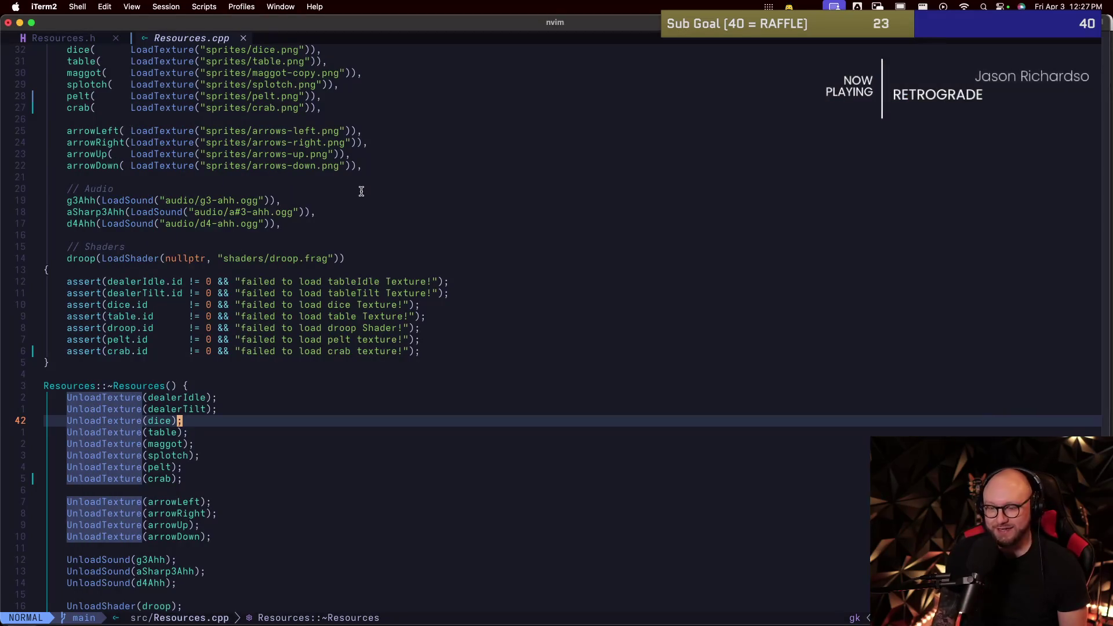
Step: Clear the leftover search highlights and move to the splotch unload line
{"action": "type", "text": "jj"}
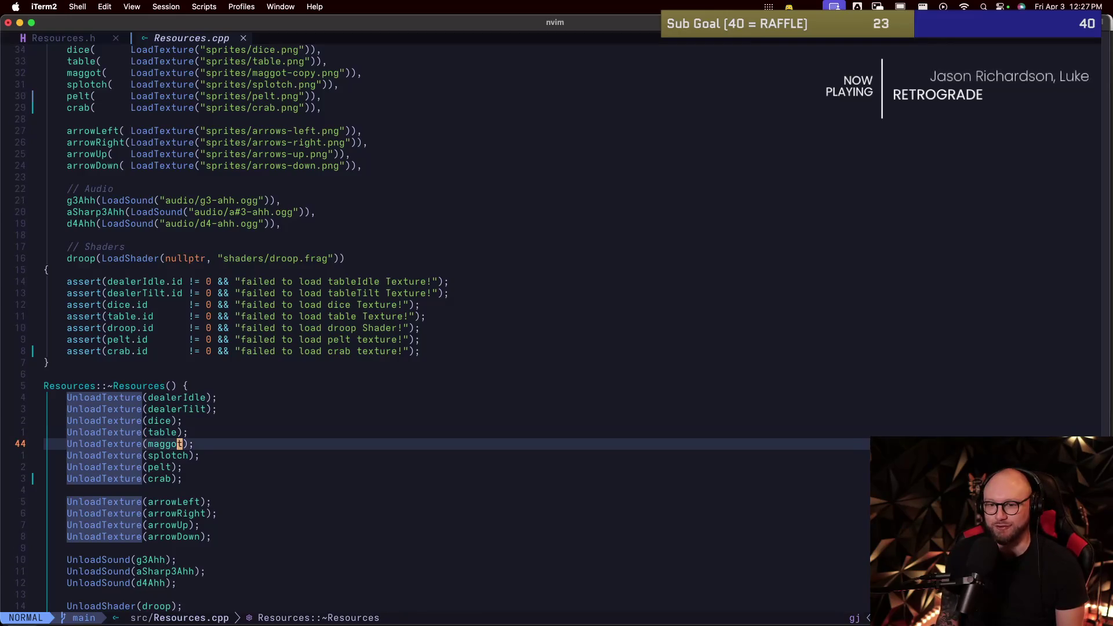
{"action": "type", "text": ":noh"}
{"action": "key", "text": "Return"}
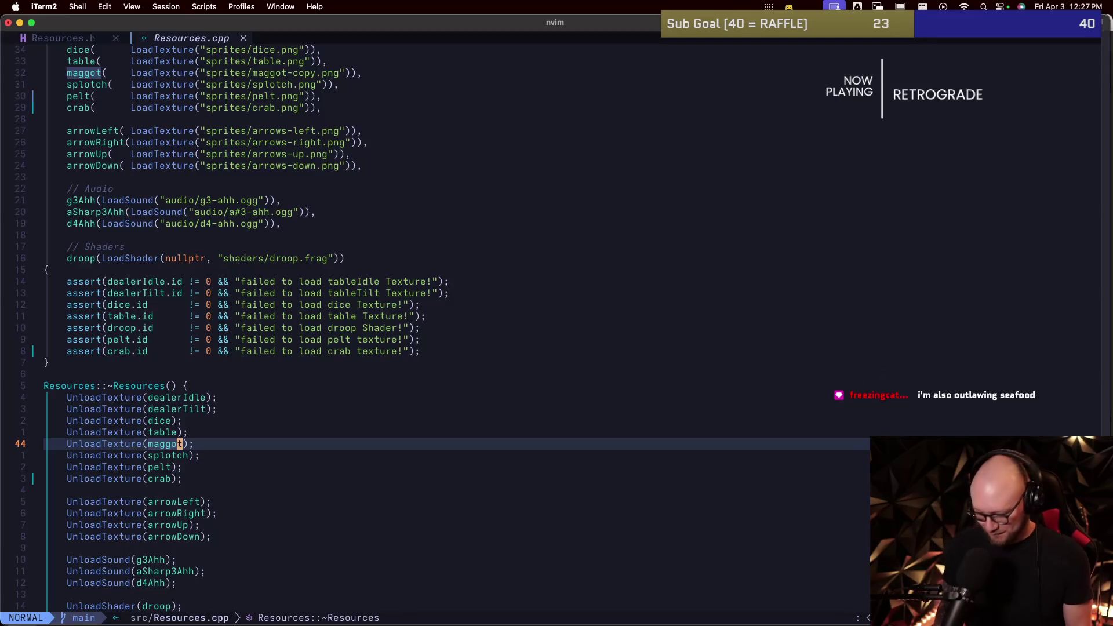
{"action": "key", "text": "g"}
{"action": "key", "text": "j"}
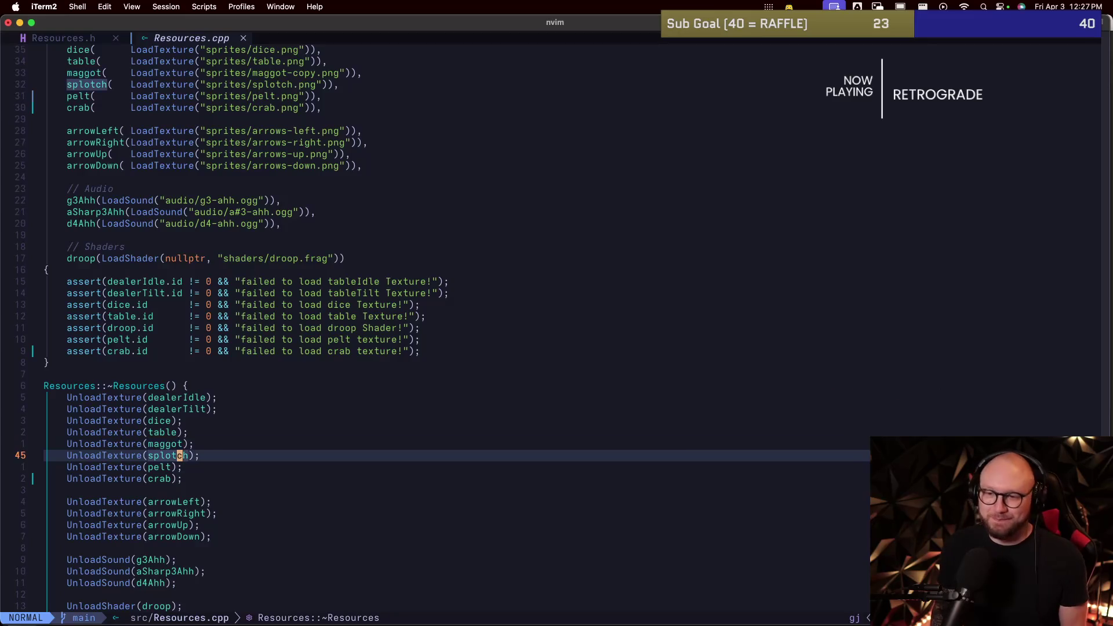
Step: Jump to Resources.h at the crab declaration and start an :e src/Ba command
{"action": "type", "text": "a:"}
{"action": "key", "text": "Escape"}
{"action": "key", "text": "ctrl+asciicircum"}
{"action": "type", "text": ":e src/"}
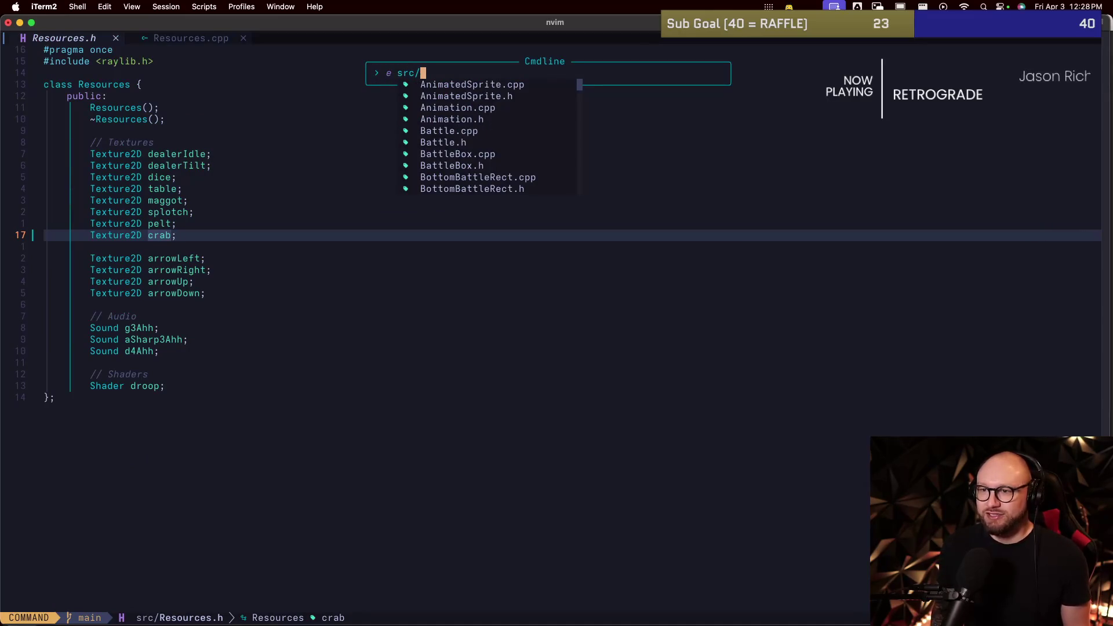
{"action": "type", "text": "Ba"}
Step: Open src/MiddleBattleRect.cpp and jump to the animation list in buildAnims
{"action": "key", "text": "Tab"}
{"action": "key", "text": "BackSpace"}
{"action": "key", "text": "BackSpace"}
{"action": "key", "text": "BackSpace"}
{"action": "key", "text": "BackSpace"}
{"action": "key", "text": "BackSpace"}
{"action": "key", "text": "BackSpace"}
{"action": "key", "text": "BackSpace"}
{"action": "key", "text": "BackSpace"}
{"action": "type", "text": "MiddleBattleRect.cpp"}
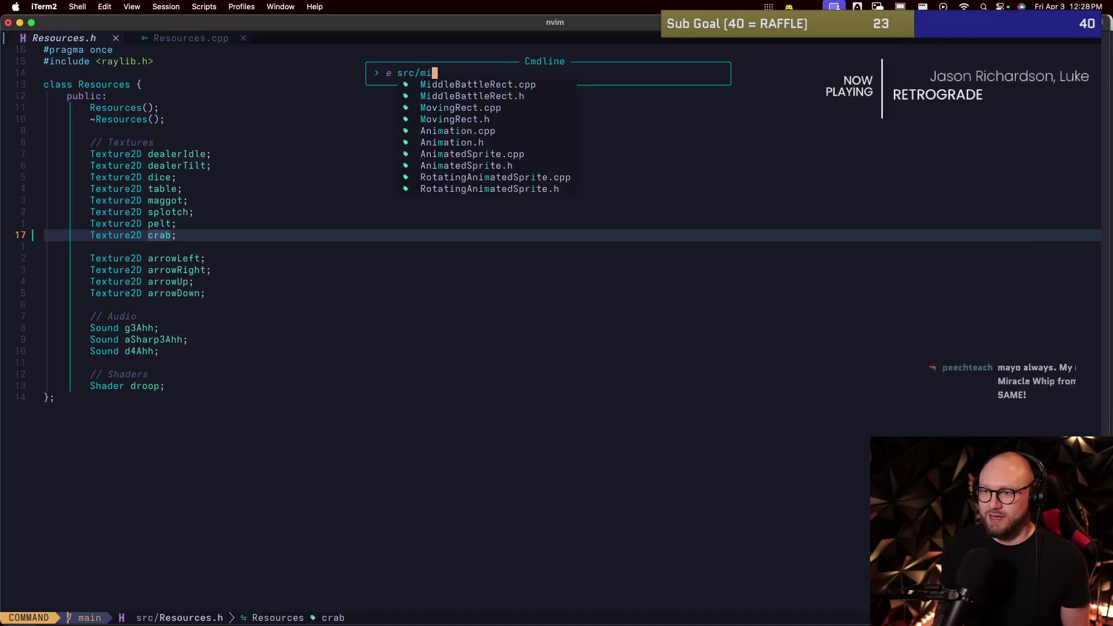
{"action": "key", "text": "Tab"}
{"action": "key", "text": "Return"}
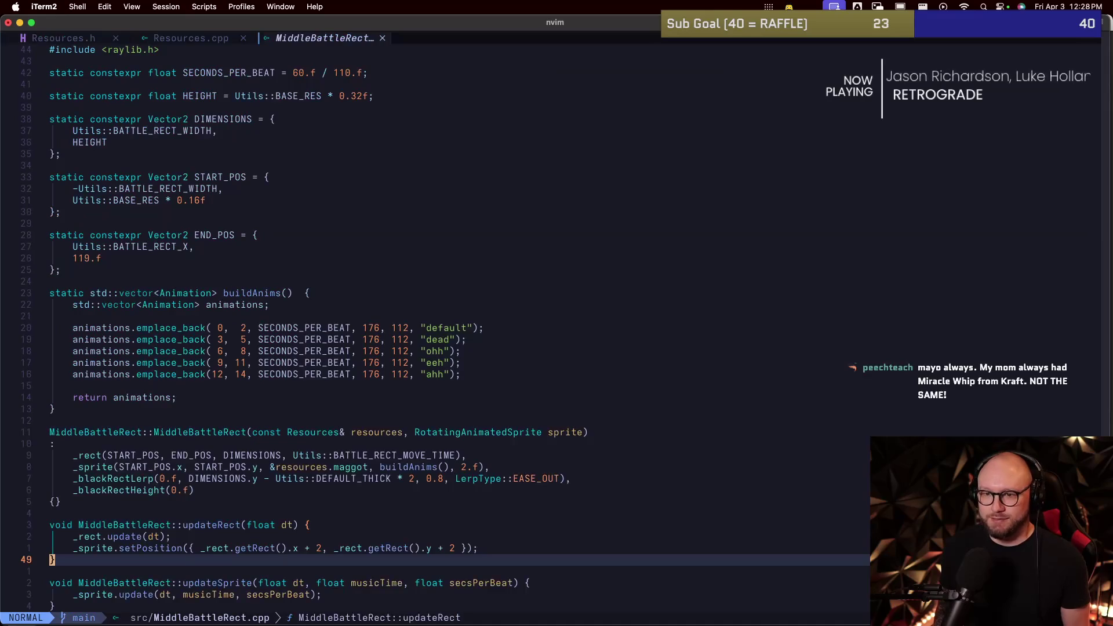
{"action": "key", "text": "g"}
{"action": "key", "text": "g"}
{"action": "key", "text": "j"}
{"action": "key", "text": "2"}
{"action": "key", "text": "7"}
{"action": "key", "text": "j"}
{"action": "key", "text": "z"}
{"action": "key", "text": "t"}
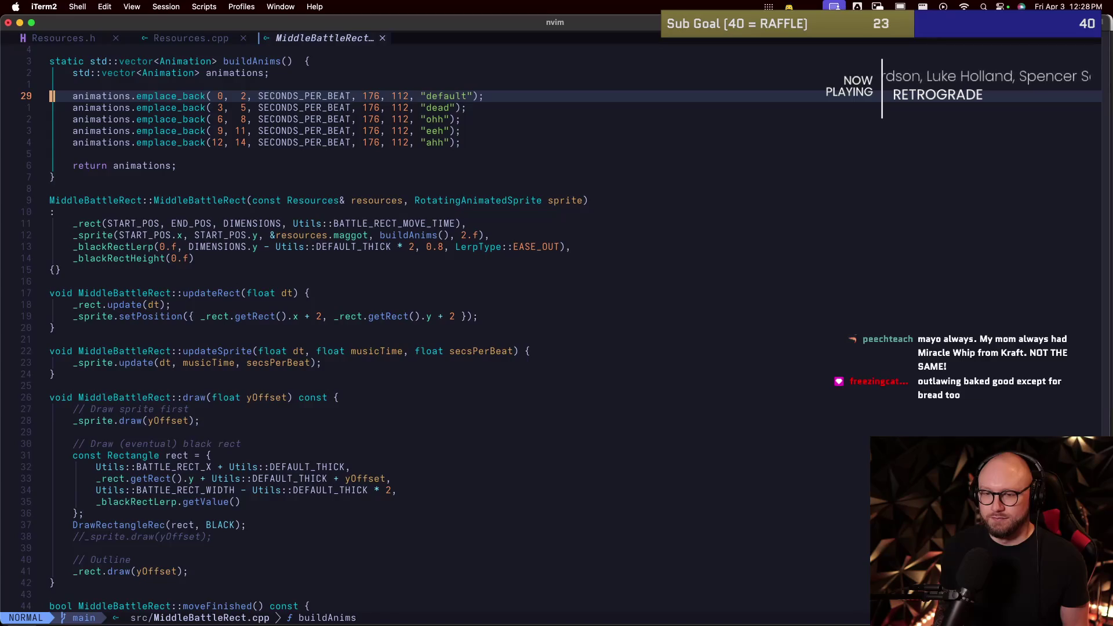
Step: Open src/BattleBox.cpp and move to the constructor's initialiser list
{"action": "type", "text": ":e src/Batt"}
{"action": "key", "text": "Tab"}
{"action": "key", "text": "Tab"}
{"action": "key", "text": "Tab"}
{"action": "key", "text": "Return"}
{"action": "key", "text": "j"}
{"action": "key", "text": "j"}
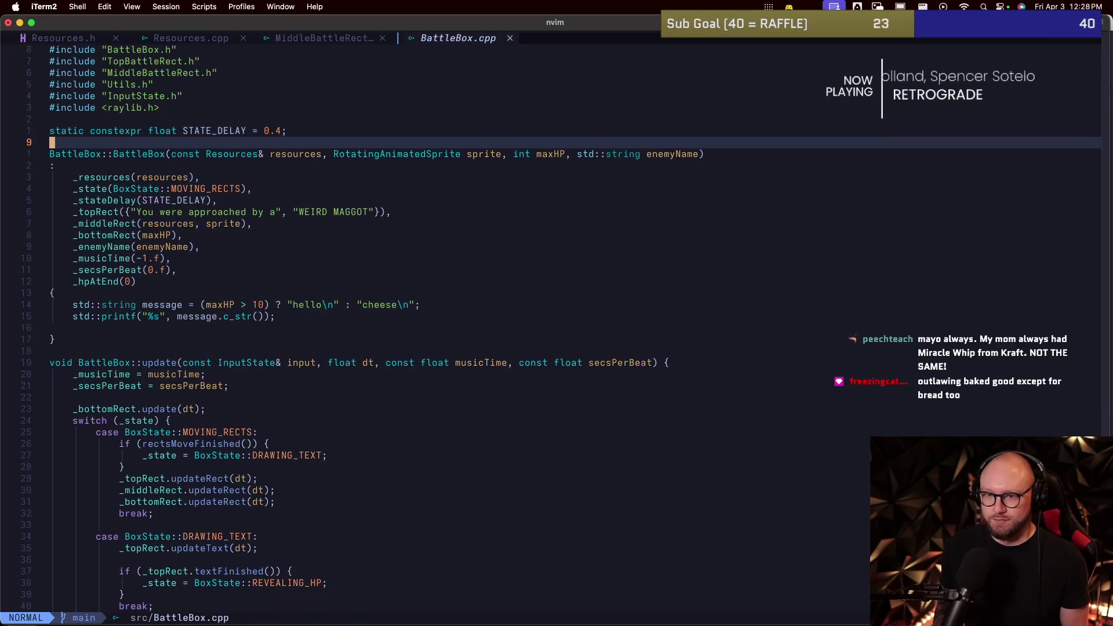
{"action": "key", "text": "w"}
{"action": "key", "text": "j"}
{"action": "key", "text": "j"}
{"action": "key", "text": "$"}
Step: Review the encounter message, state delay and middle rect lines, then start opening src/Battle.cpp
{"action": "key", "text": "j"}
{"action": "key", "text": "j"}
{"action": "key", "text": "j"}
{"action": "key", "text": "w"}
{"action": "key", "text": "w"}
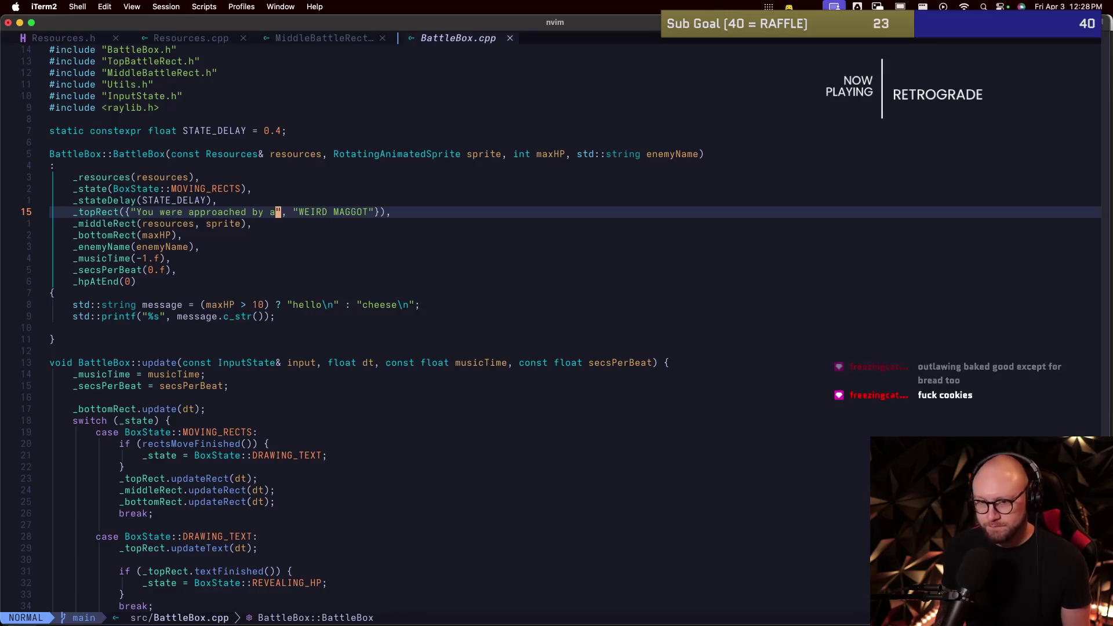
{"action": "key", "text": "k"}
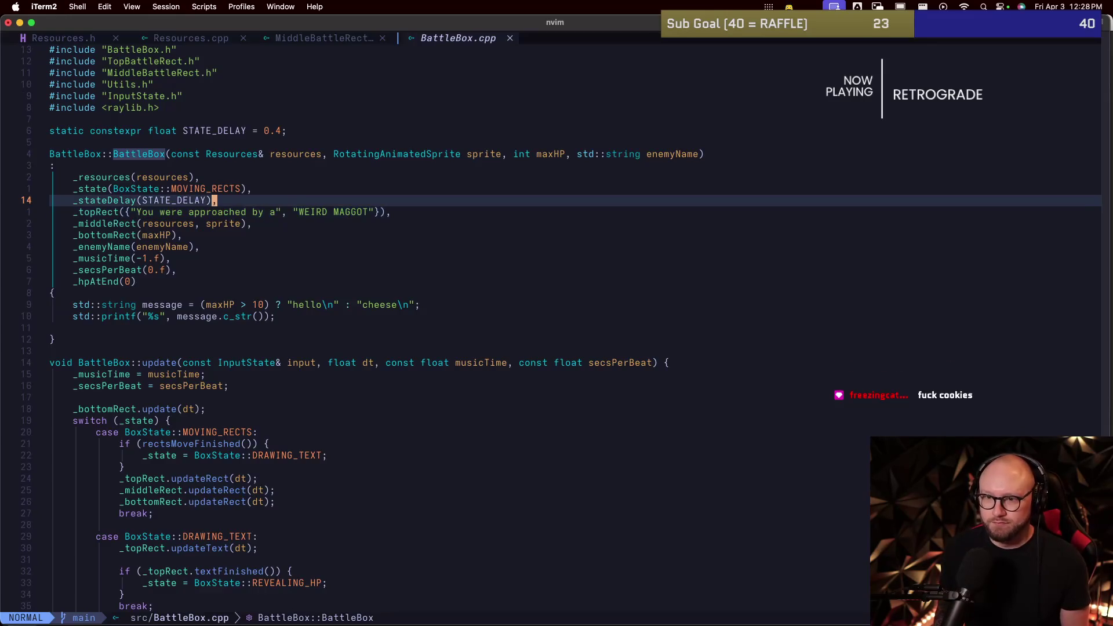
{"action": "key", "text": "j"}
{"action": "key", "text": "j"}
{"action": "type", "text": "kjj:e src/bat"}
{"action": "key", "text": "Tab"}
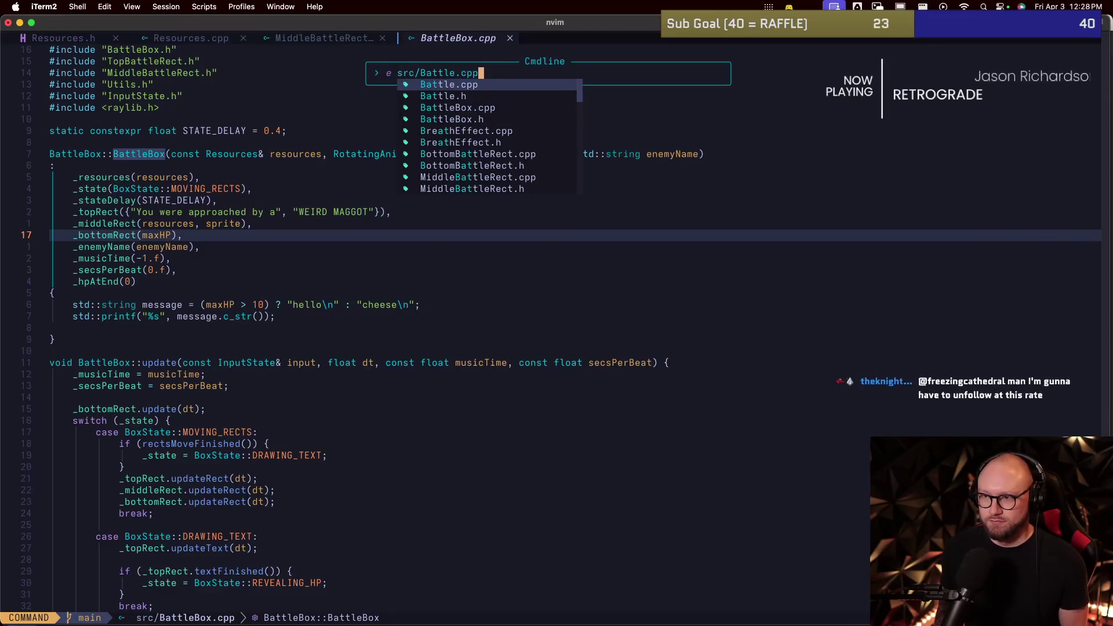
Step: Open Battle.cpp and navigate to the _battleBox line in the constructor
{"action": "key", "text": "Return"}
{"action": "key", "text": "j"}
{"action": "key", "text": "j"}
{"action": "key", "text": "j"}
{"action": "key", "text": "j"}
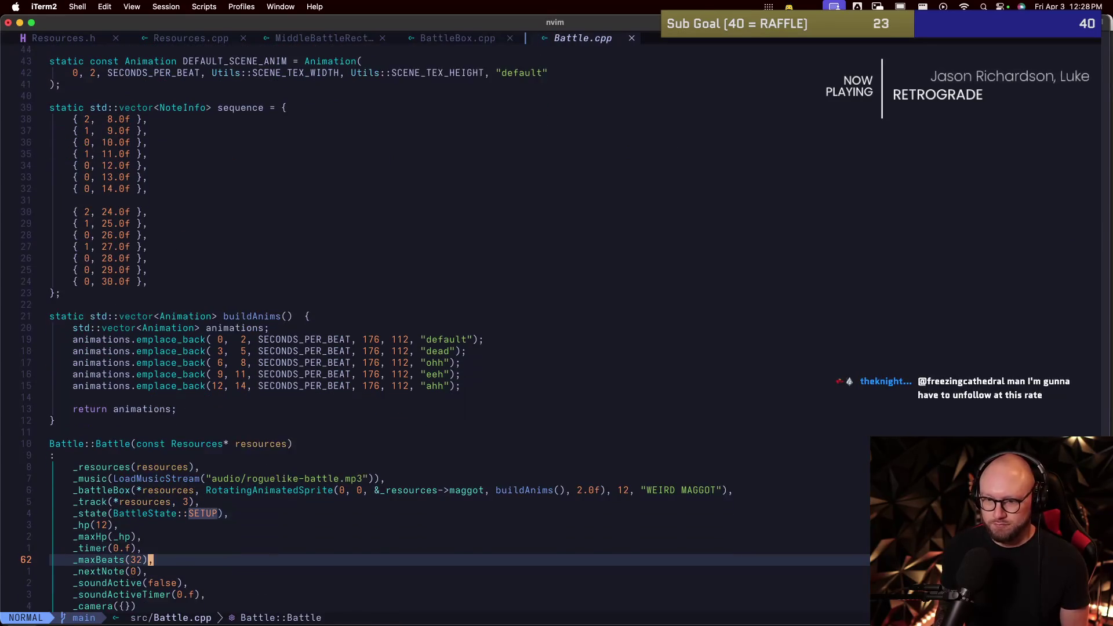
{"action": "key", "text": "j"}
{"action": "key", "text": "k"}
{"action": "key", "text": "k"}
{"action": "key", "text": "k"}
{"action": "key", "text": "k"}
{"action": "key", "text": "k"}
{"action": "key", "text": "k"}
{"action": "key", "text": "k"}
{"action": "key", "text": "k"}
{"action": "key", "text": "j"}
{"action": "key", "text": "f"}
{"action": "key", "text": "g"}
{"action": "key", "text": "g"}
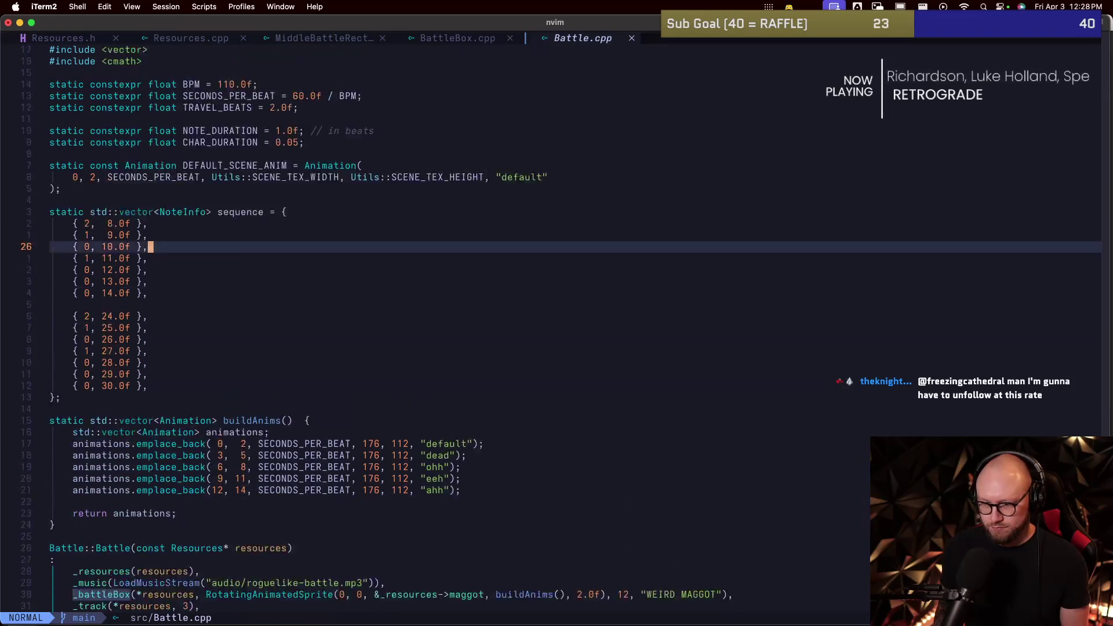
{"action": "key", "text": "g"}
{"action": "key", "text": "Escape"}
{"action": "key", "text": "`"}
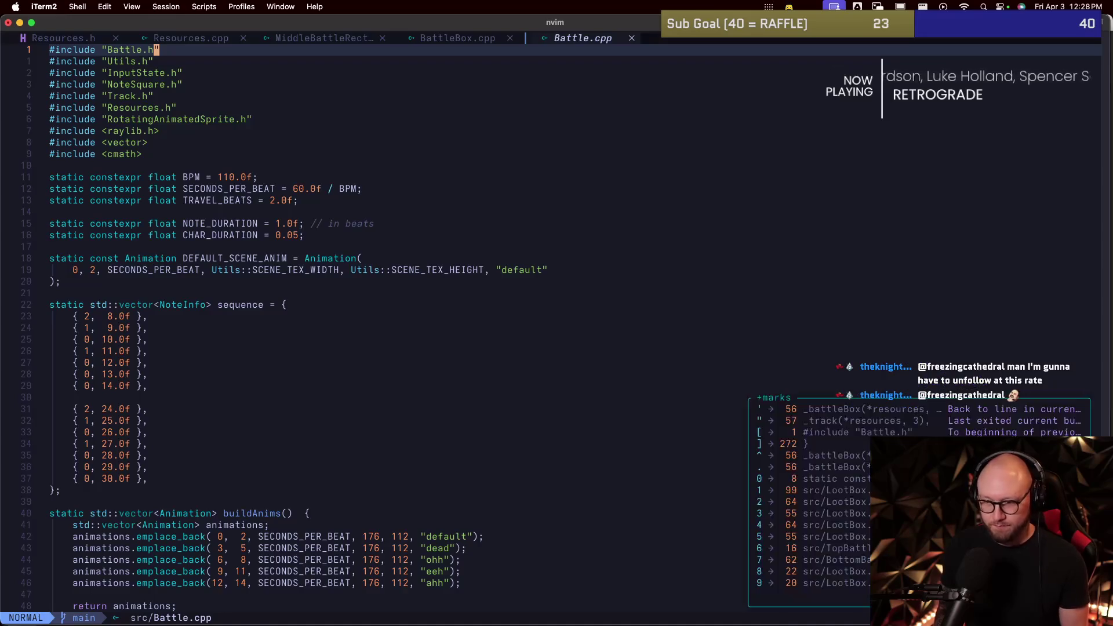
{"action": "key", "text": "`"}
{"action": "key", "text": "k"}
{"action": "key", "text": "j"}
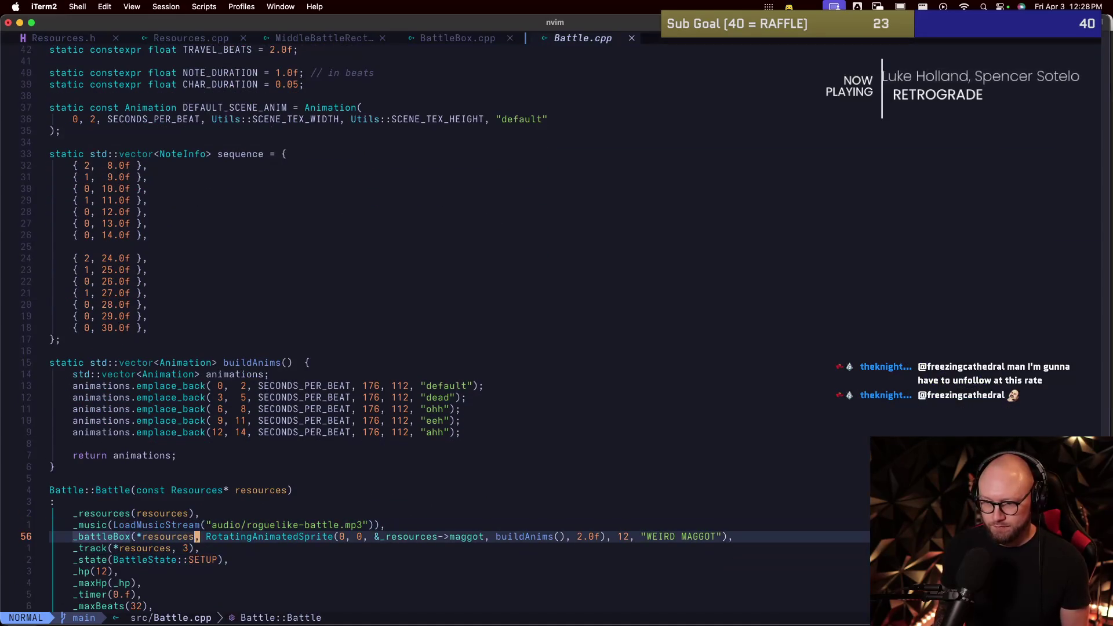
Step: Change the battle box's maggot texture to crab and save Battle.cpp
{"action": "type", "text": "fmciw"}
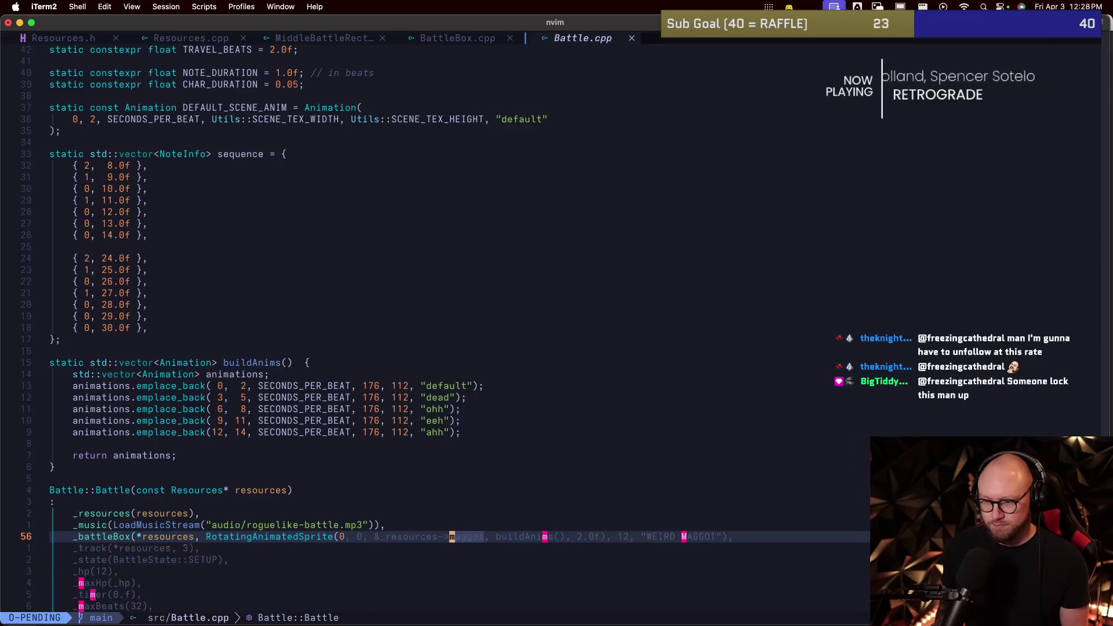
{"action": "type", "text": "c"}
{"action": "key", "text": "Return"}
{"action": "key", "text": "Escape"}
{"action": "type", "text": ":w"}
{"action": "key", "text": "Return"}
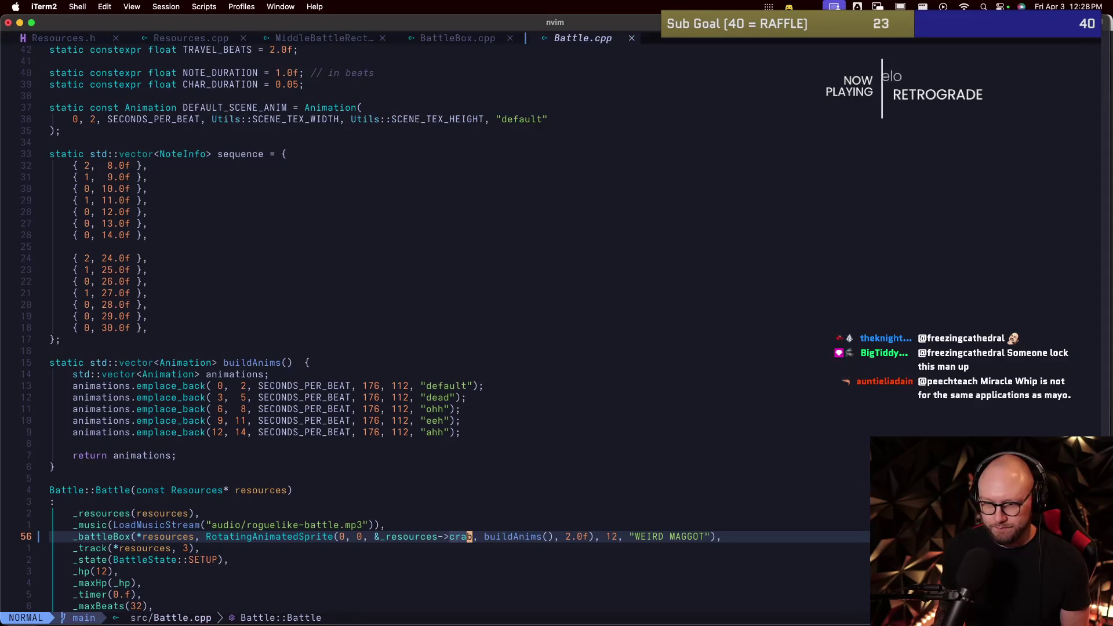
Step: Save all open files with :wa and suspend Neovim to the shell
{"action": "key", "text": "k"}
{"action": "key", "text": "k"}
{"action": "key", "text": "k"}
{"action": "key", "text": "k"}
{"action": "key", "text": "k"}
{"action": "key", "text": "k"}
{"action": "key", "text": "k"}
{"action": "key", "text": "k"}
{"action": "key", "text": "k"}
{"action": "key", "text": "k"}
{"action": "type", "text": ":wa"}
{"action": "key", "text": "Return"}
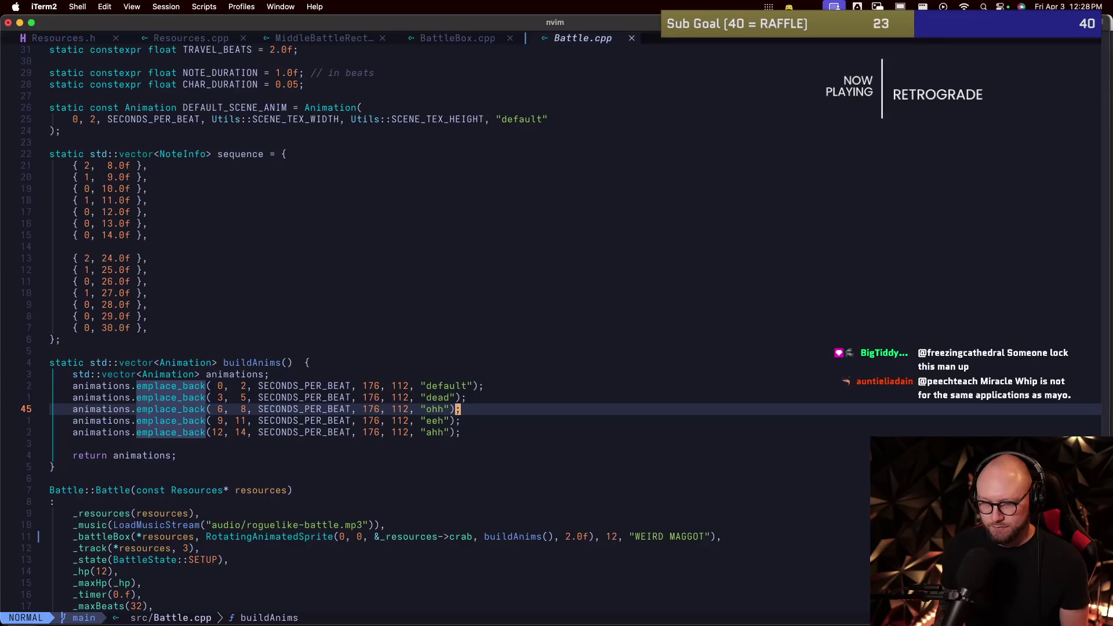
{"action": "key", "text": "k"}
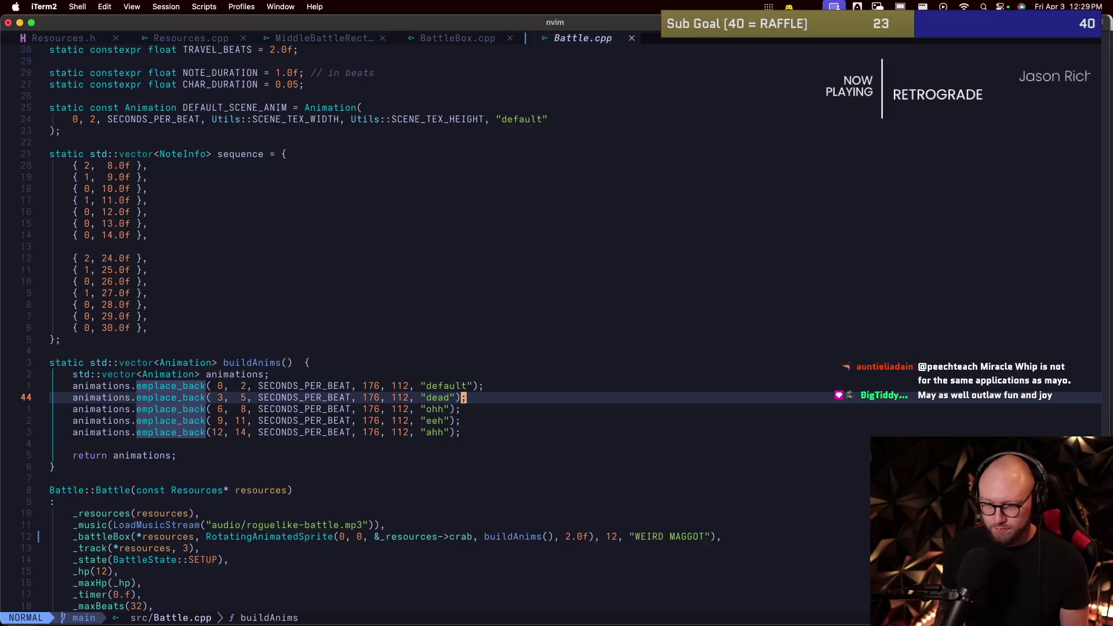
{"action": "key", "text": "ctrl+z"}
Step: Rebuild with make, run ./game to check the battle screen, then close it
{"action": "type", "text": "make"}
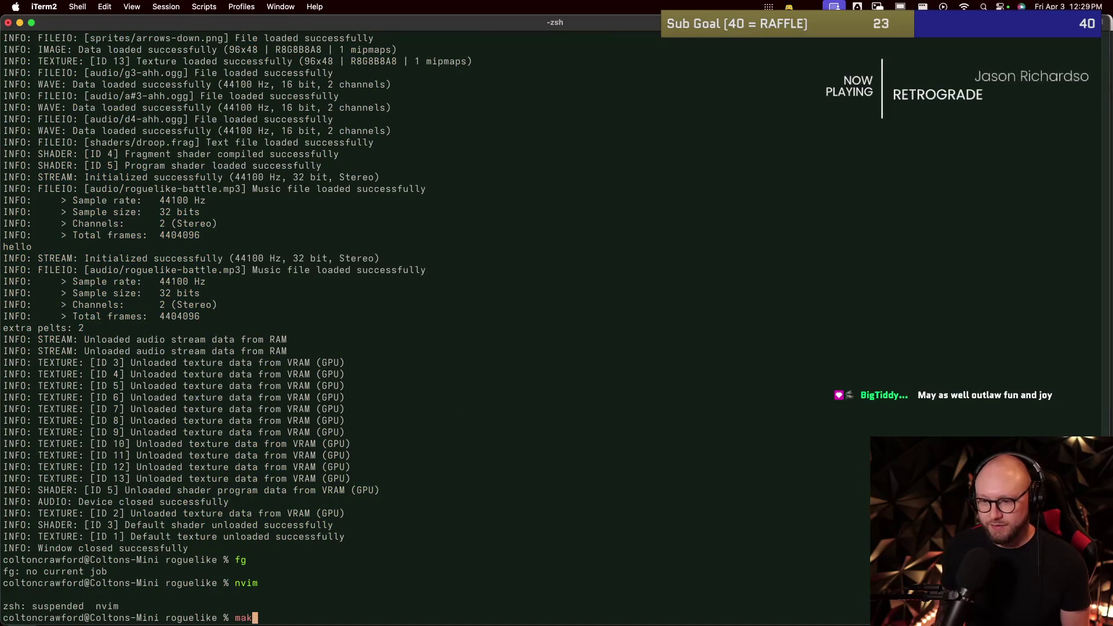
{"action": "key", "text": "Return"}
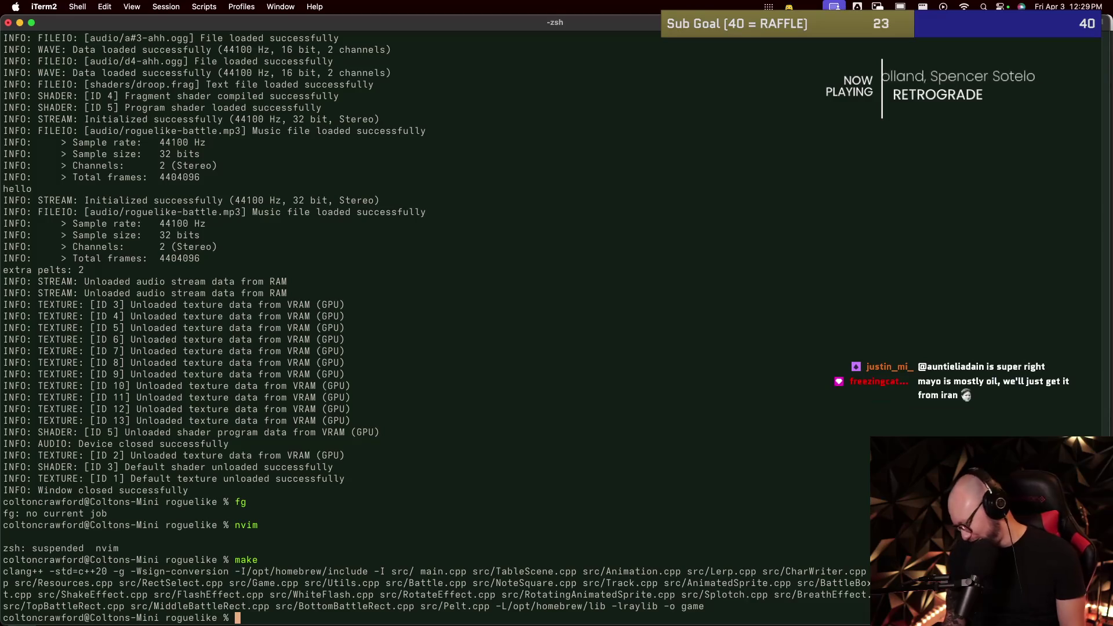
{"action": "type", "text": "./game"}
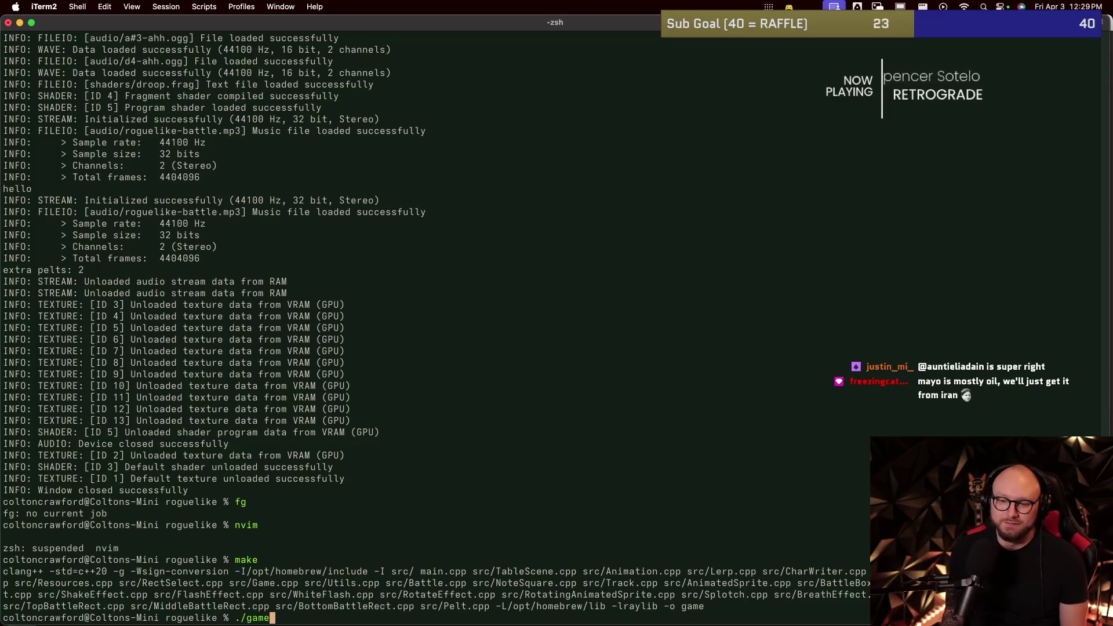
{"action": "key", "text": "Return"}
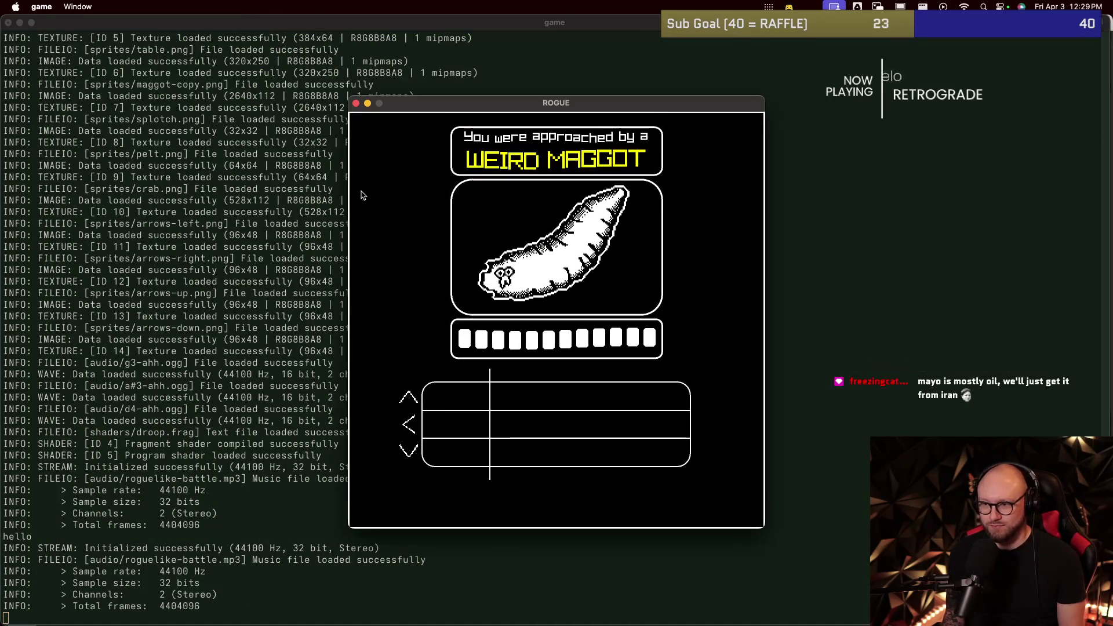
{"action": "key", "text": "Escape"}
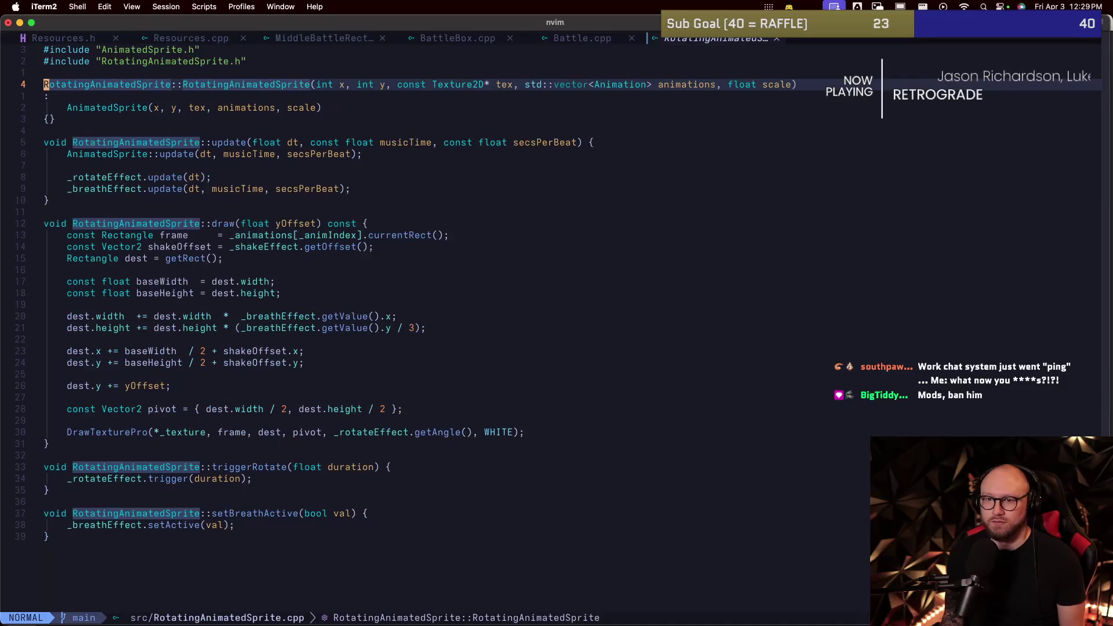
Step: Open src/AnimatedSprite.cpp, then open its header src/AnimatedSprite.h
{"action": "left_click", "coordinate": [46, 96]}
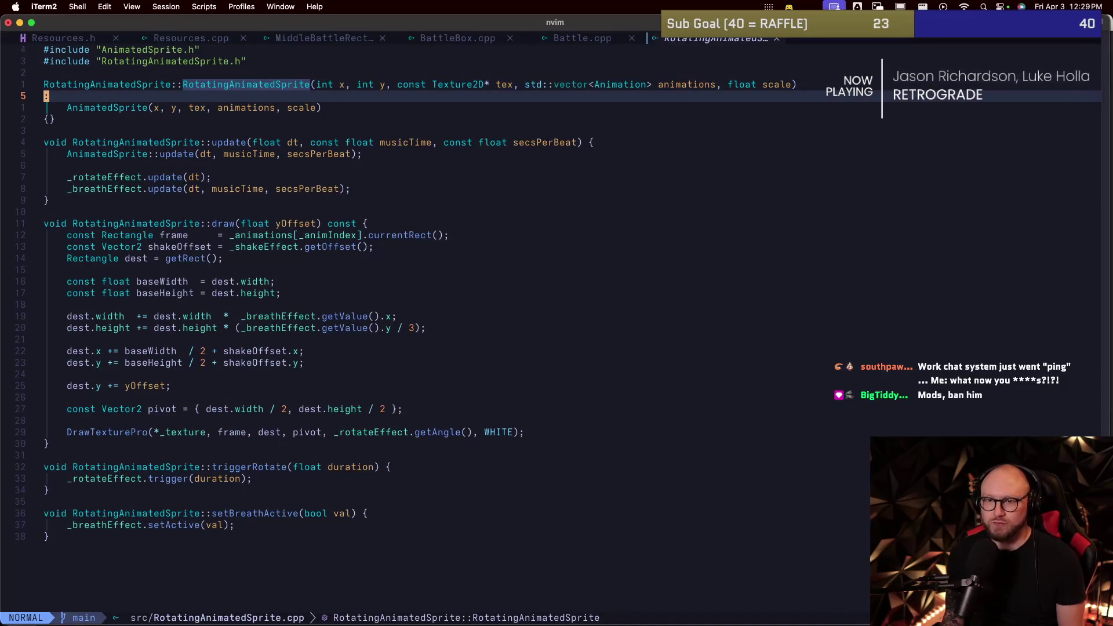
{"action": "key", "text": "colon"}
{"action": "type", "text": "e src/anim"}
{"action": "key", "text": "Tab"}
{"action": "key", "text": "Return"}
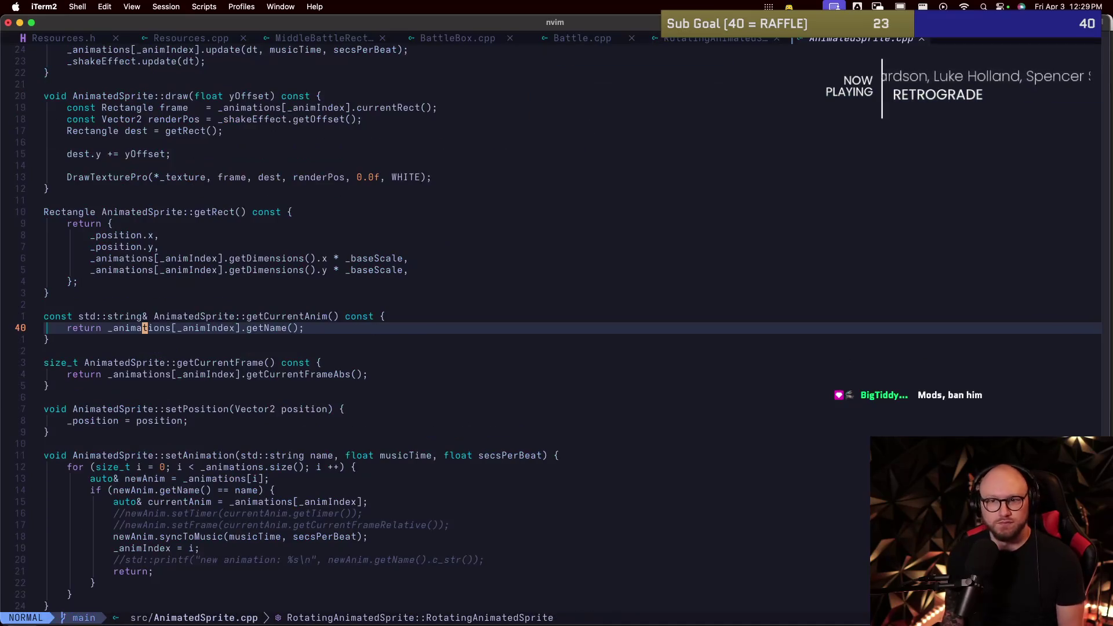
{"action": "key", "text": "shift+g"}
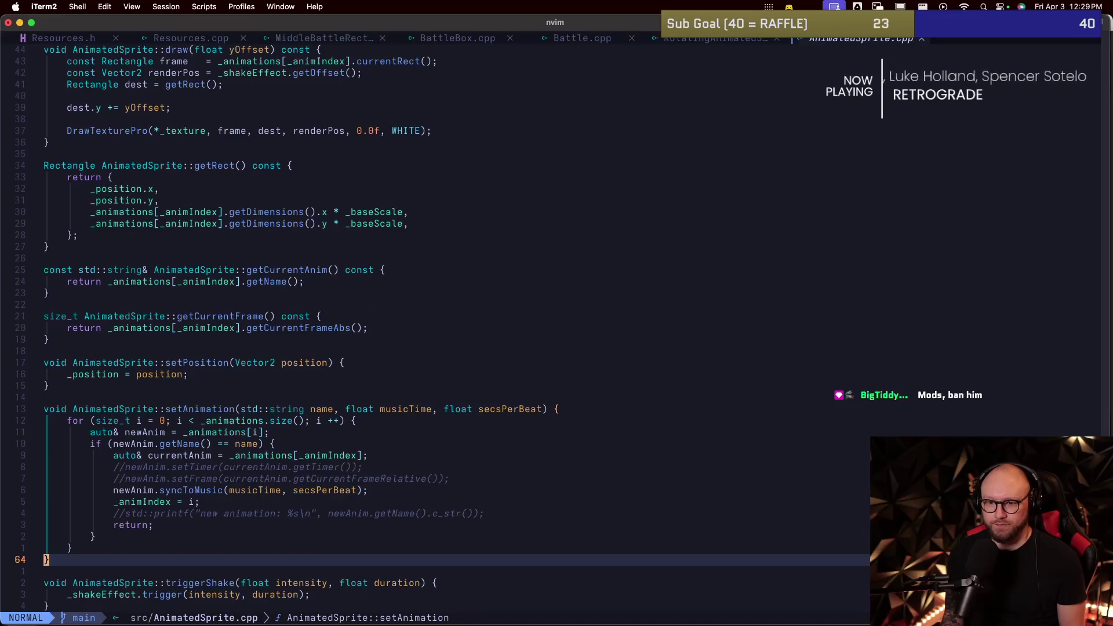
{"action": "key", "text": "g"}
{"action": "key", "text": "g"}
{"action": "key", "text": "j"}
{"action": "key", "text": "j"}
{"action": "key", "text": "j"}
{"action": "key", "text": "j"}
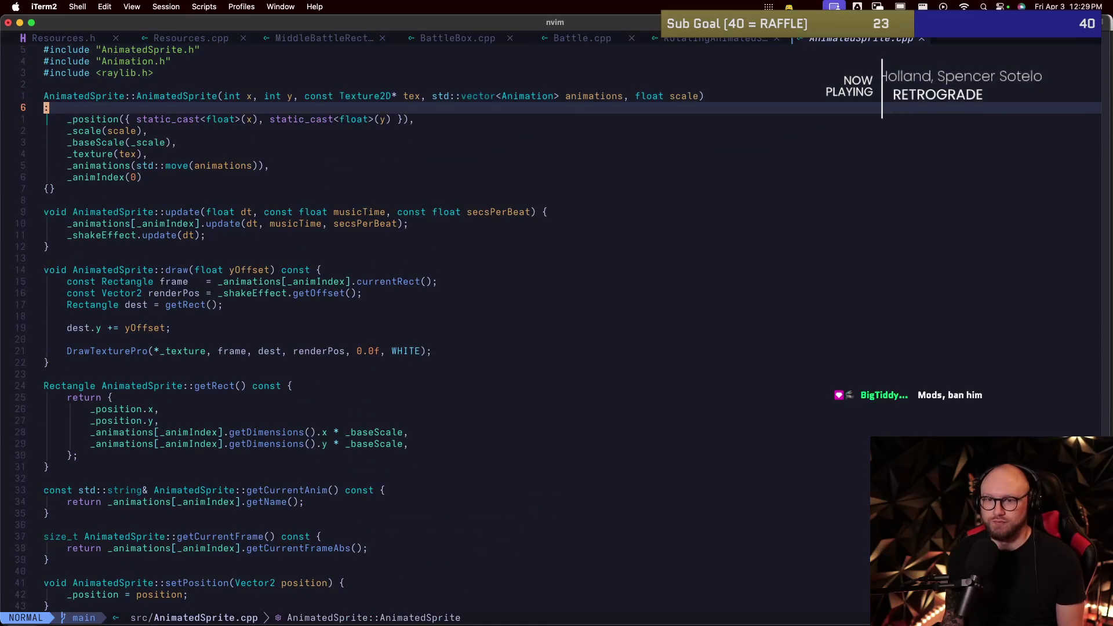
{"action": "type", "text": "j:e"}
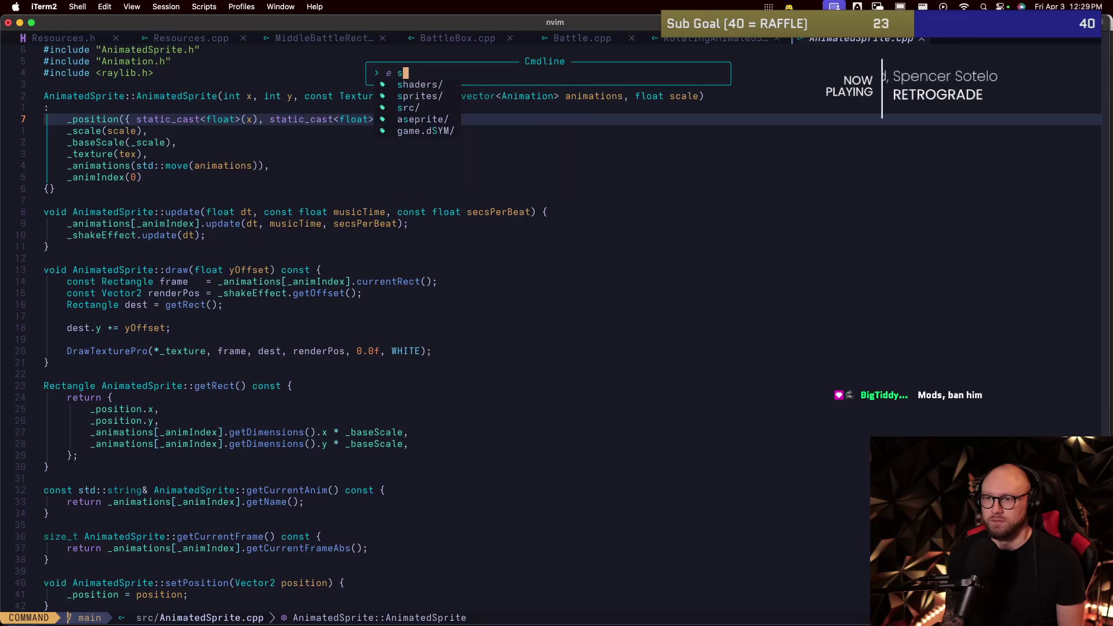
{"action": "type", "text": " src/anim"}
{"action": "key", "text": "Tab"}
{"action": "key", "text": "Tab"}
{"action": "key", "text": "Return"}
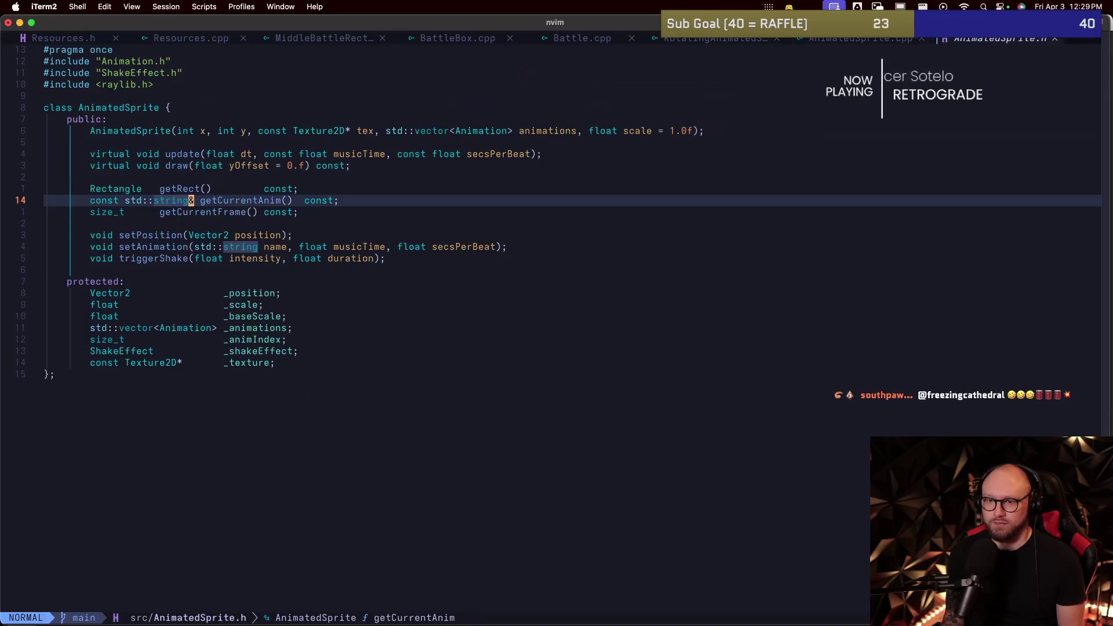
Step: Move the getCurrentAnim declaration below getCurrentFrame in AnimatedSprite.h
{"action": "key", "text": "k"}
{"action": "key", "text": "k"}
{"action": "key", "text": "j"}
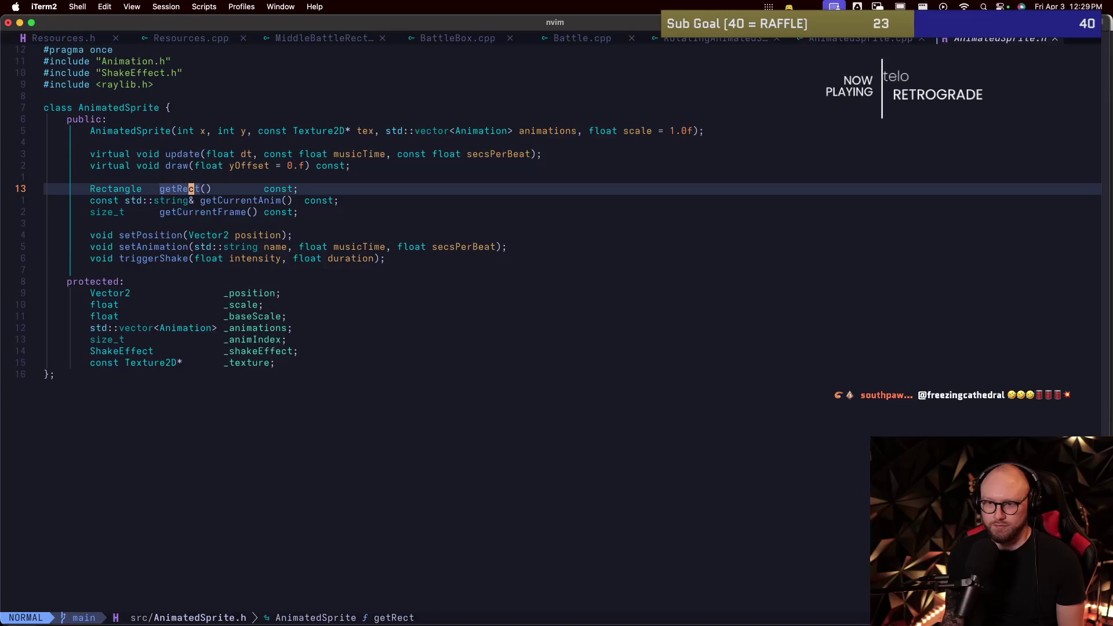
{"action": "key", "text": "j"}
{"action": "key", "text": "j"}
{"action": "key", "text": "j"}
{"action": "key", "text": "k"}
{"action": "key", "text": "k"}
{"action": "key", "text": "k"}
{"action": "key", "text": "j"}
{"action": "key", "text": "d"}
{"action": "key", "text": "d"}
Step: Remove the extra spaces after Rectangle in getRect and after size_t in getCurrentFrame
{"action": "key", "text": "j"}
{"action": "key", "text": "shift+p"}
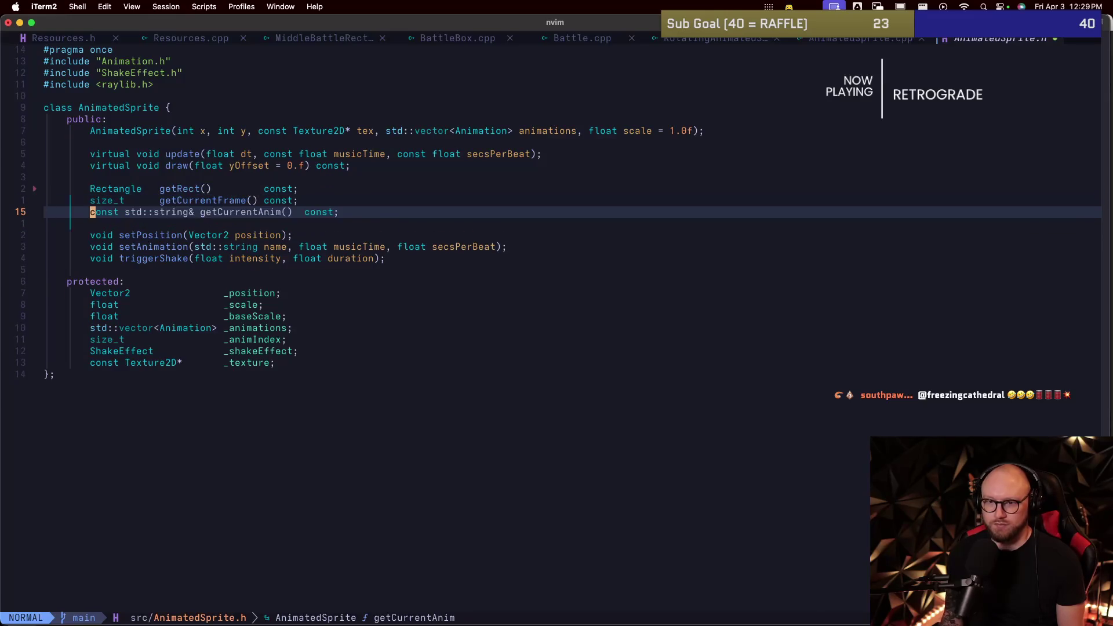
{"action": "key", "text": "k"}
{"action": "key", "text": "k"}
{"action": "key", "text": "w"}
{"action": "key", "text": "i"}
{"action": "key", "text": "BackSpace"}
{"action": "key", "text": "BackSpace"}
{"action": "key", "text": "Escape"}
{"action": "key", "text": "j"}
{"action": "key", "text": "w"}
{"action": "key", "text": "i"}
{"action": "key", "text": "BackSpace"}
{"action": "key", "text": "BackSpace"}
{"action": "key", "text": "Escape"}
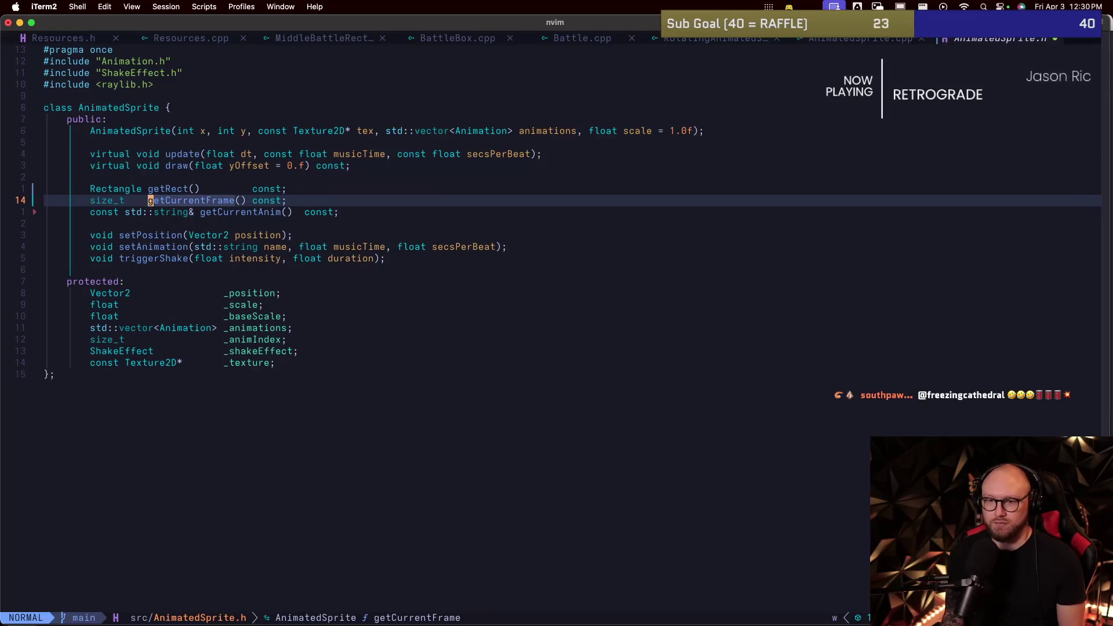
{"action": "key", "text": "j"}
{"action": "key", "text": "j"}
{"action": "key", "text": "j"}
{"action": "key", "text": "w"}
Step: Save all modified files and review the reordered getter declarations in the header
{"action": "key", "text": "space"}
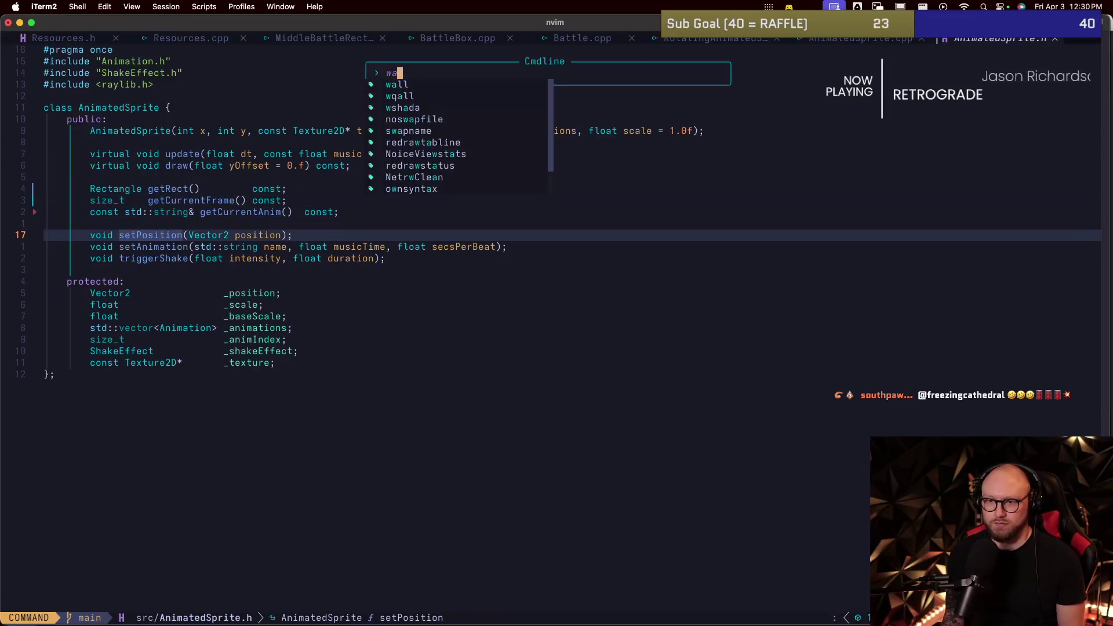
{"action": "key", "text": "h"}
{"action": "key", "text": "space"}
{"action": "key", "text": "h"}
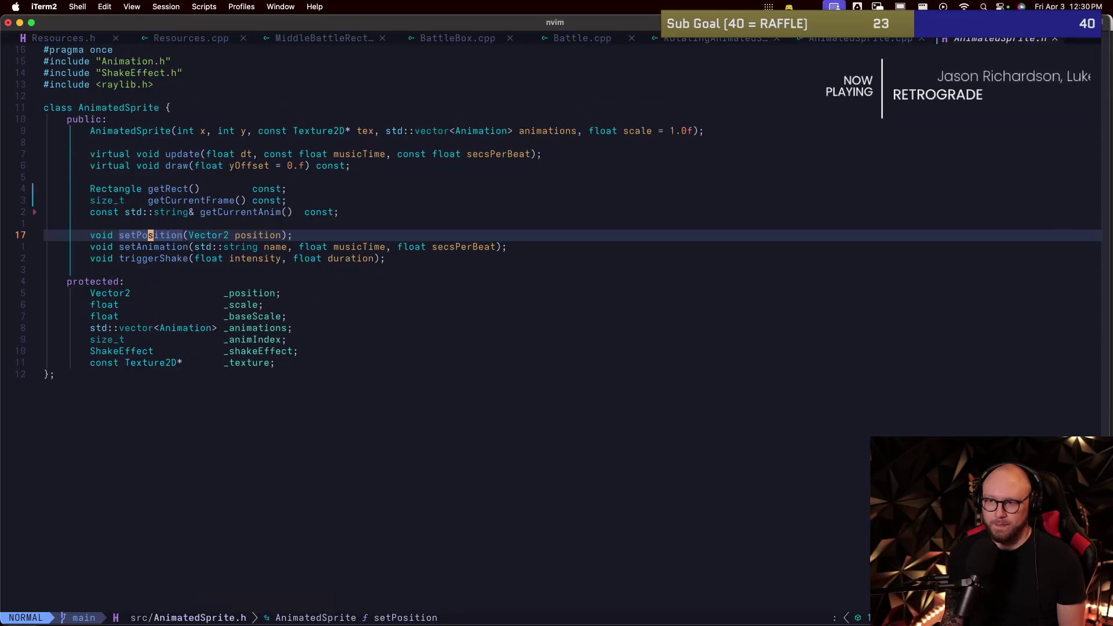
{"action": "key", "text": "k"}
{"action": "key", "text": "k"}
{"action": "key", "text": "k"}
{"action": "key", "text": "k"}
{"action": "key", "text": "j"}
{"action": "key", "text": "j"}
{"action": "key", "text": "j"}
{"action": "key", "text": "j"}
{"action": "key", "text": "j"}
Step: Check the _texture initializer in AnimatedSprite.cpp, then cycle buffers back to Battle.cpp
{"action": "key", "text": "space"}
{"action": "key", "text": "h"}
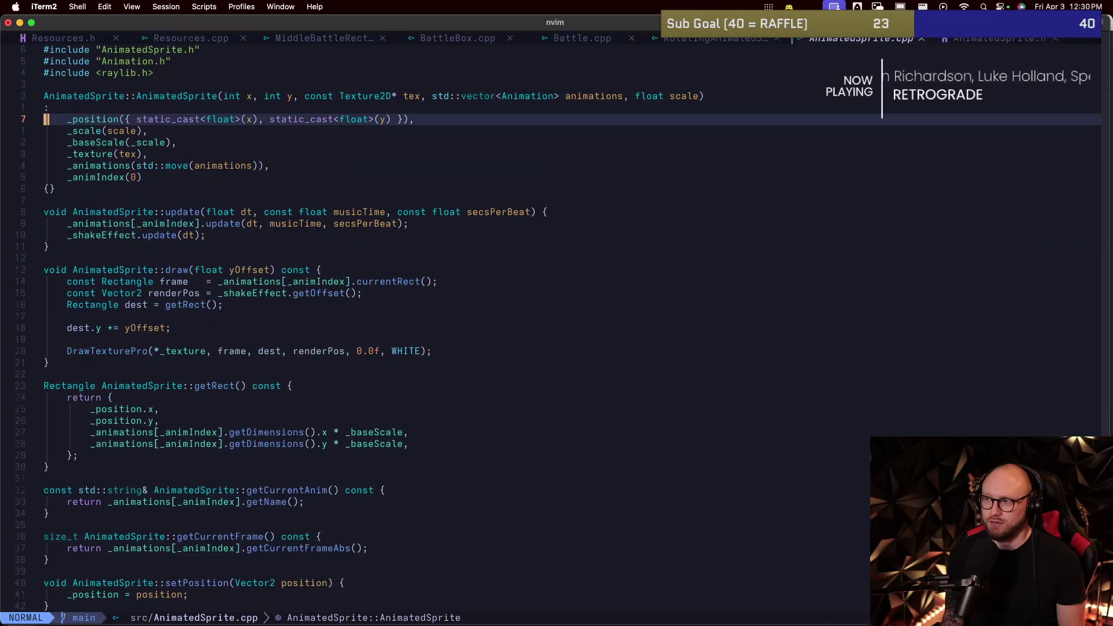
{"action": "key", "text": "j"}
{"action": "key", "text": "j"}
{"action": "key", "text": "k"}
{"action": "key", "text": "k"}
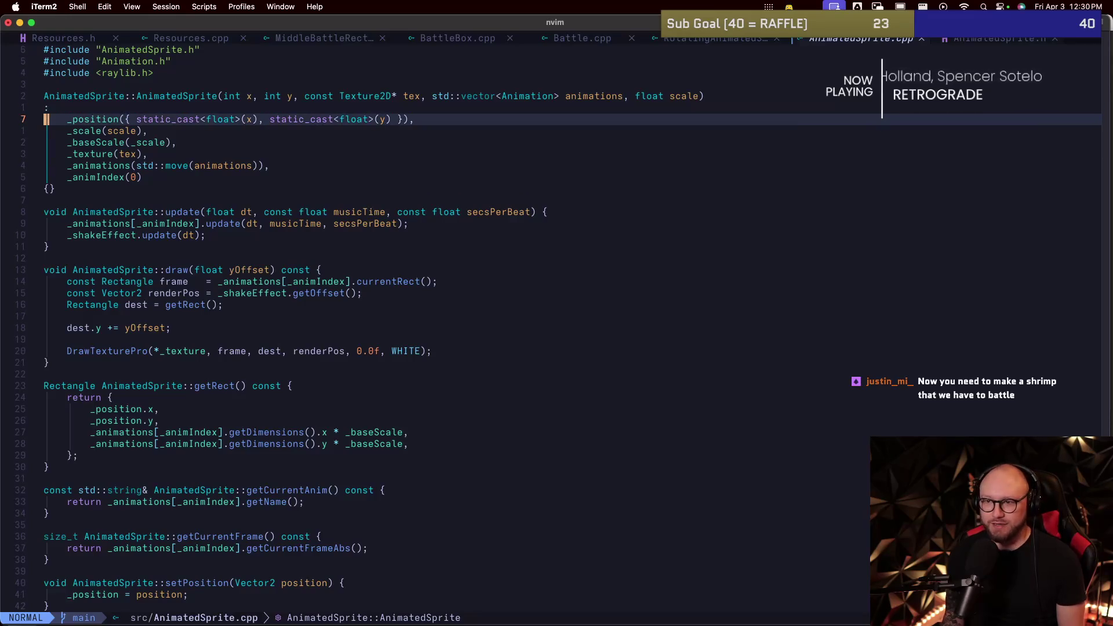
{"action": "key", "text": "k"}
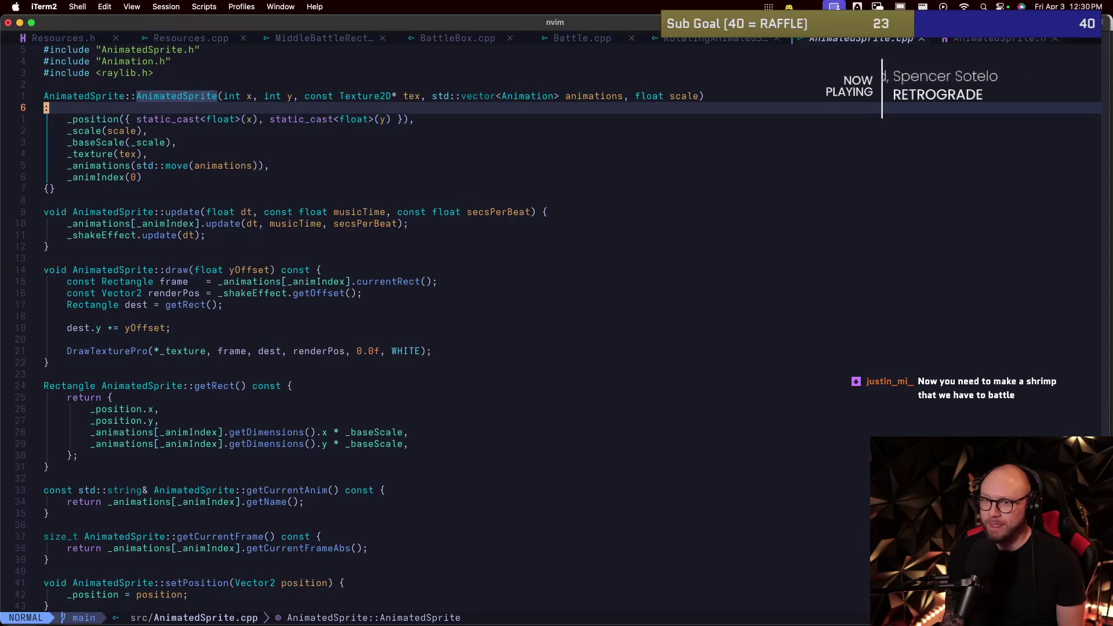
{"action": "key", "text": "j"}
{"action": "key", "text": "j"}
{"action": "key", "text": "j"}
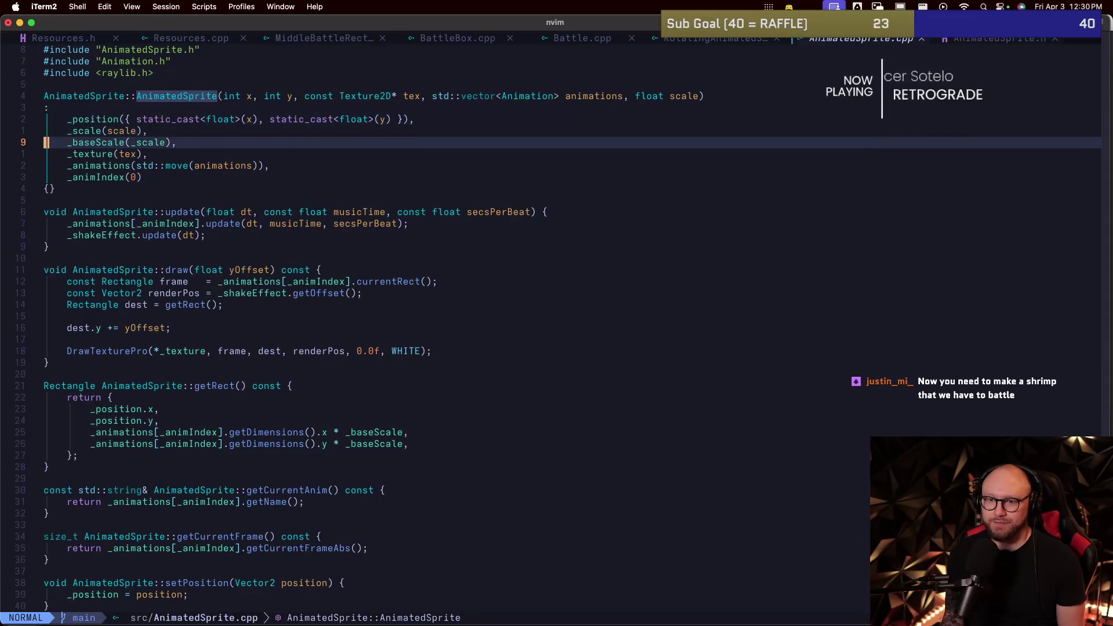
{"action": "key", "text": "j"}
{"action": "key", "text": "w"}
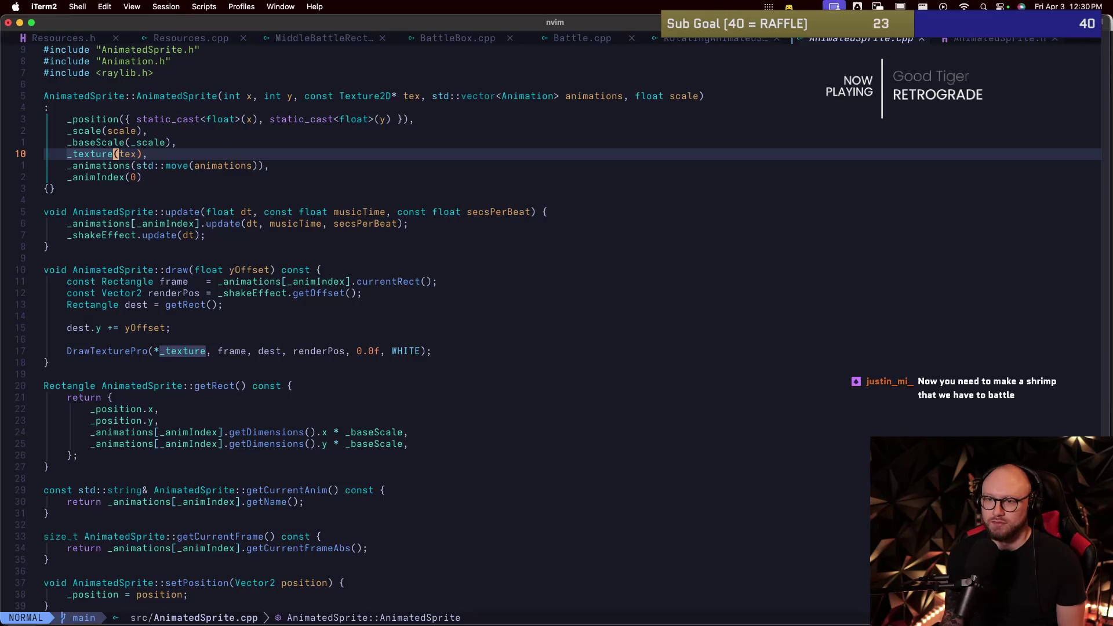
{"action": "key", "text": "shift+h"}
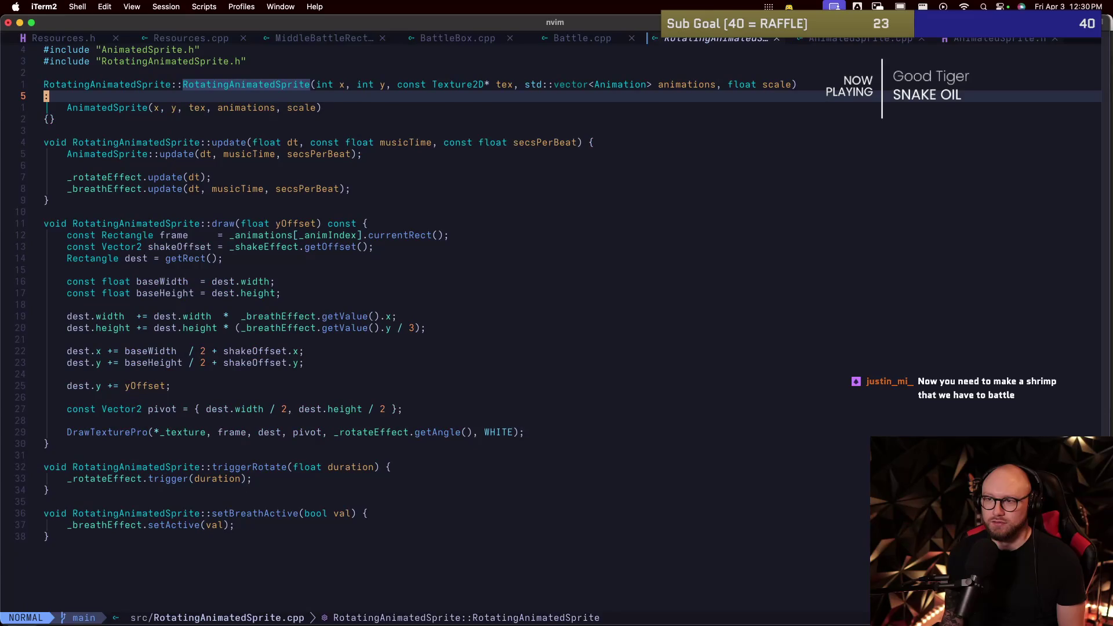
{"action": "key", "text": "shift+h"}
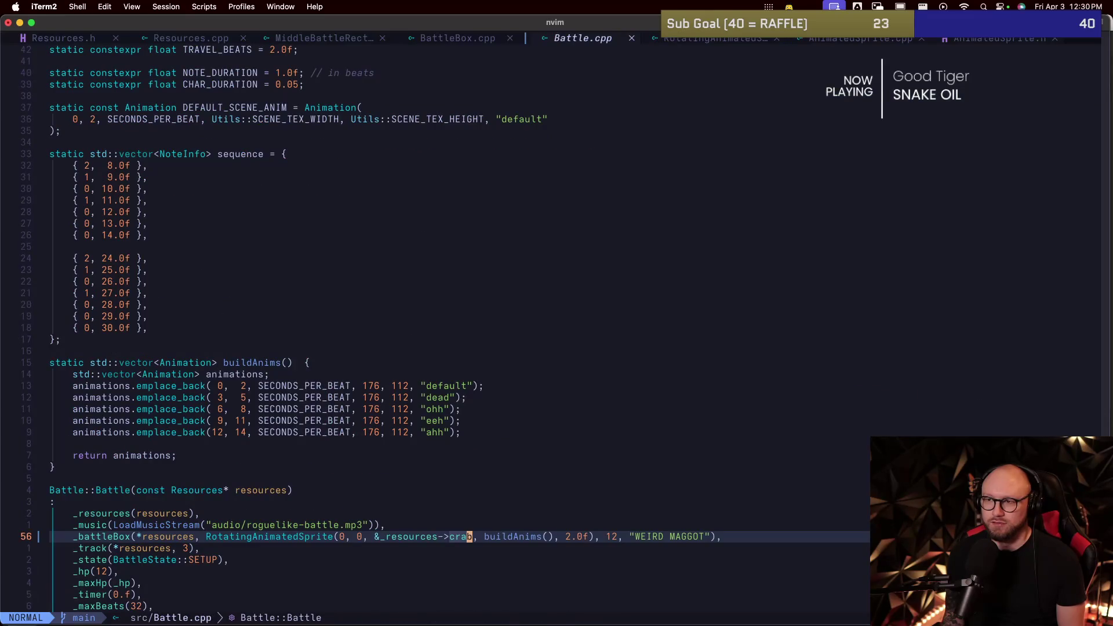
{"action": "key", "text": "j"}
{"action": "key", "text": "j"}
{"action": "key", "text": "j"}
{"action": "key", "text": "k"}
{"action": "key", "text": "k"}
{"action": "key", "text": "k"}
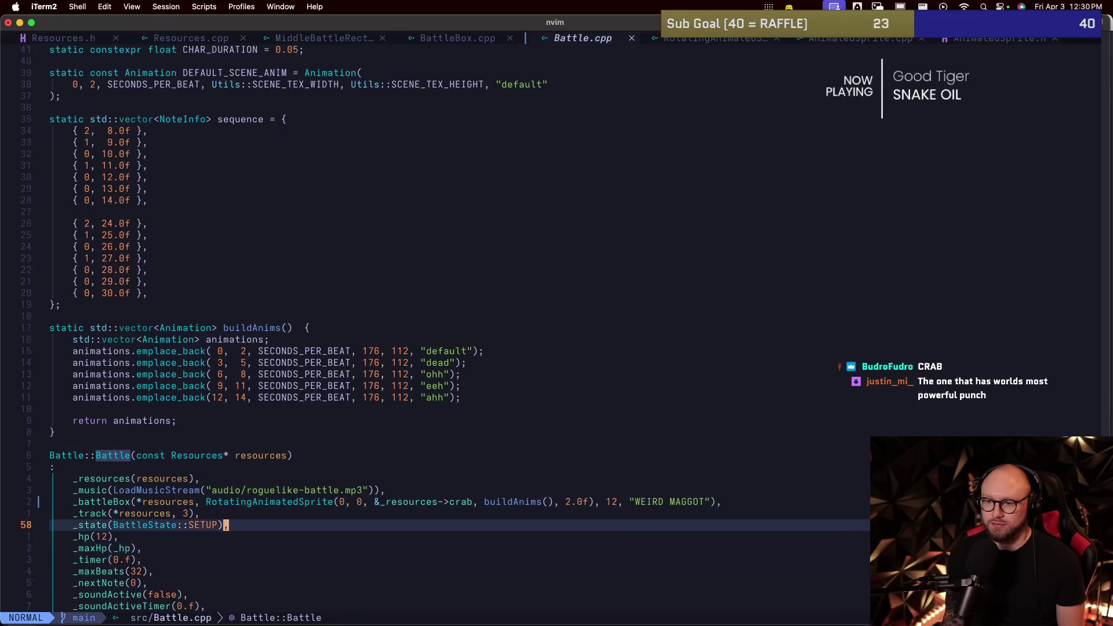
{"action": "key", "text": "k"}
{"action": "key", "text": "k"}
{"action": "key", "text": "k"}
{"action": "key", "text": "j"}
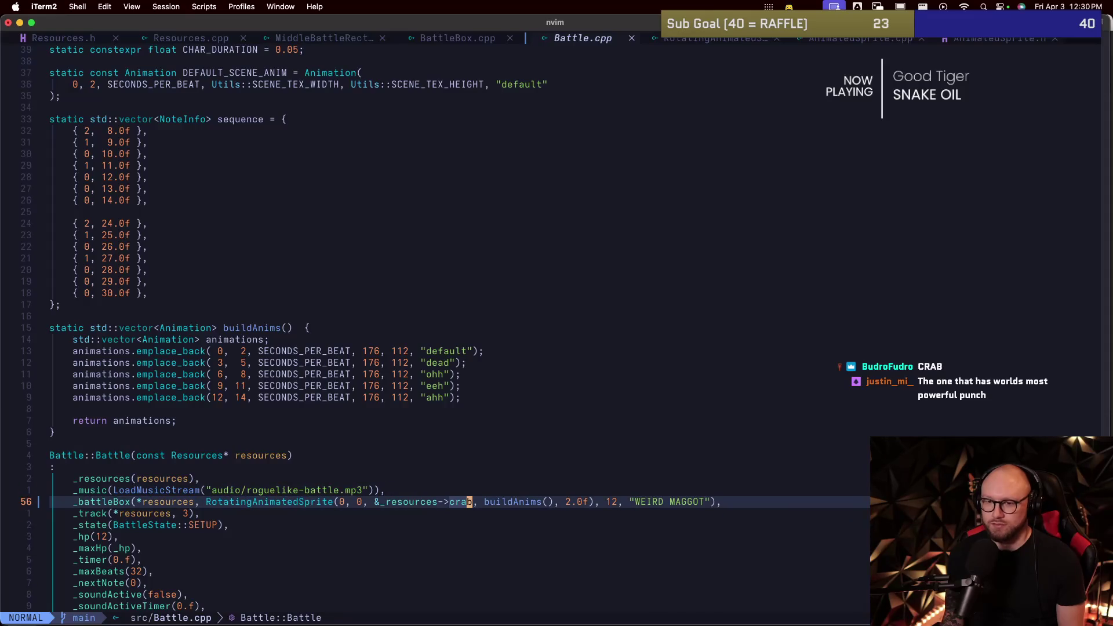
{"action": "key", "text": "colon"}
{"action": "type", "text": "e"}
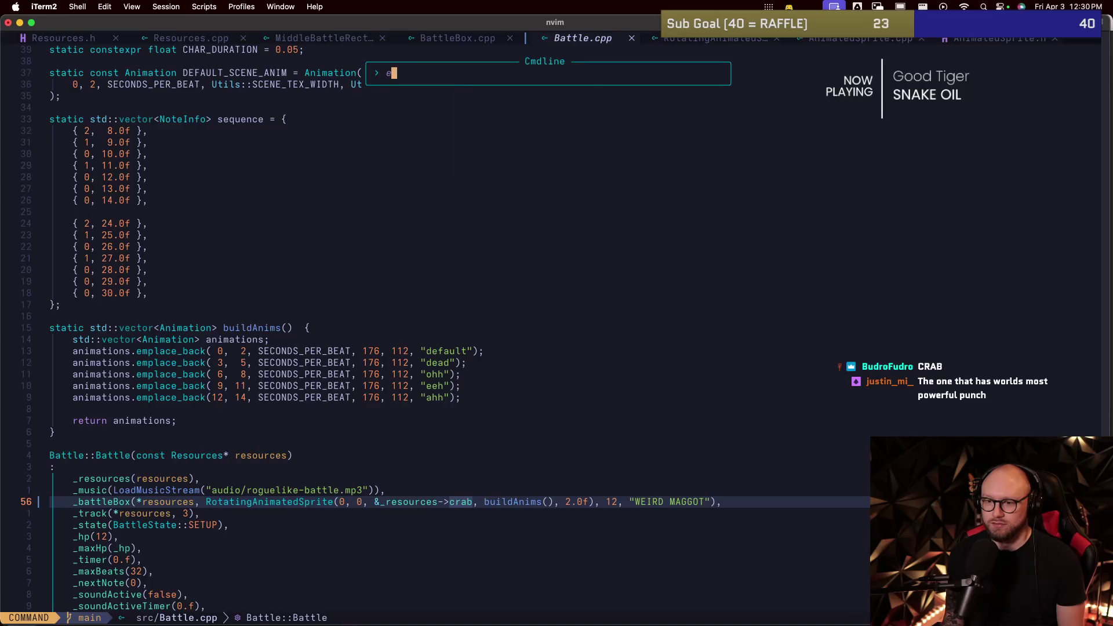
{"action": "key", "text": "Escape"}
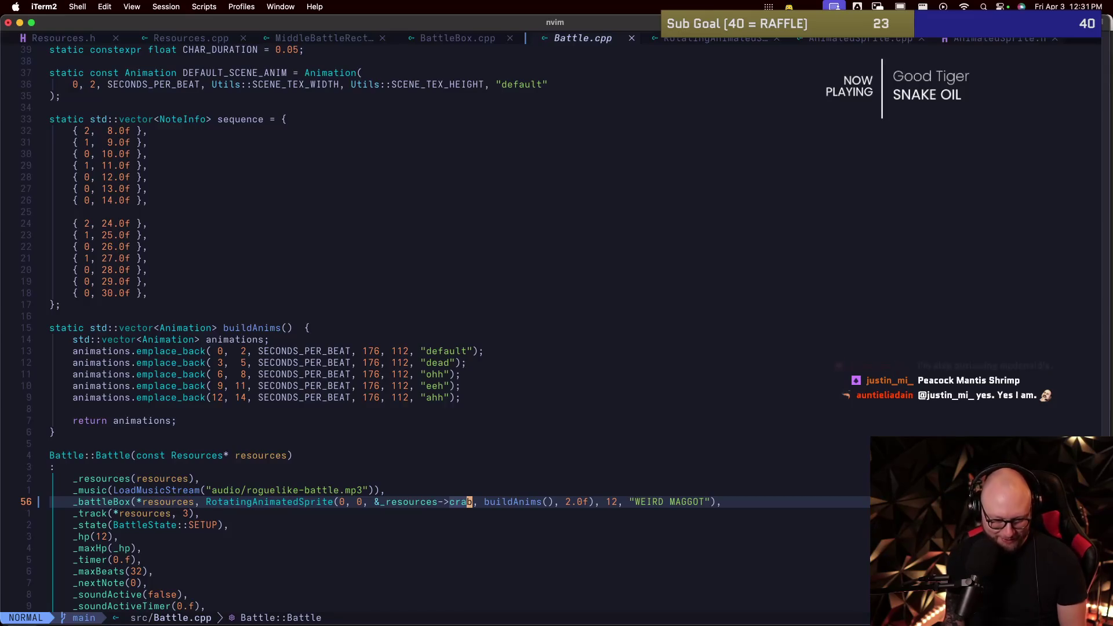
{"action": "key", "text": "super+Tab"}
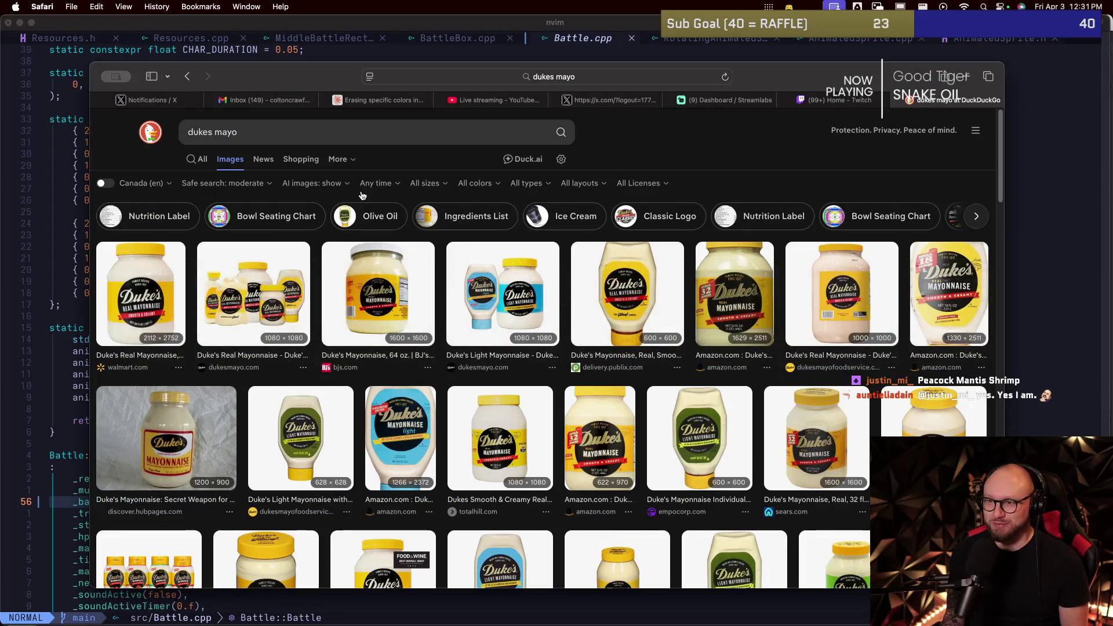
Step: Go to youtube.com and search for the suggested query 'mantis shrimp vs crab'
{"action": "key", "text": "super+l"}
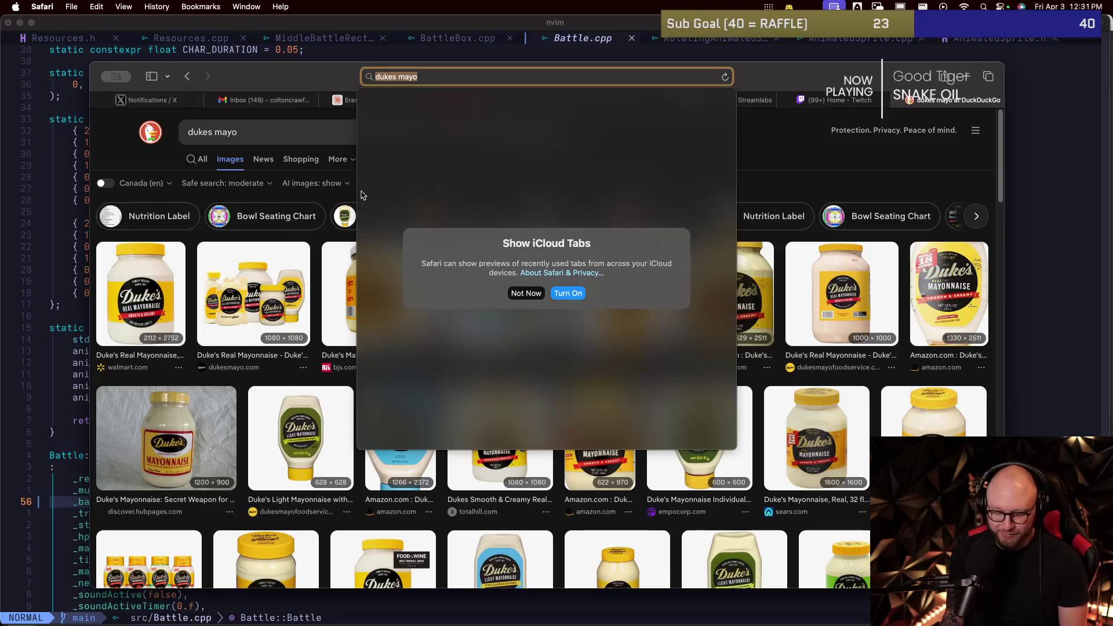
{"action": "type", "text": "yout"}
{"action": "key", "text": "Return"}
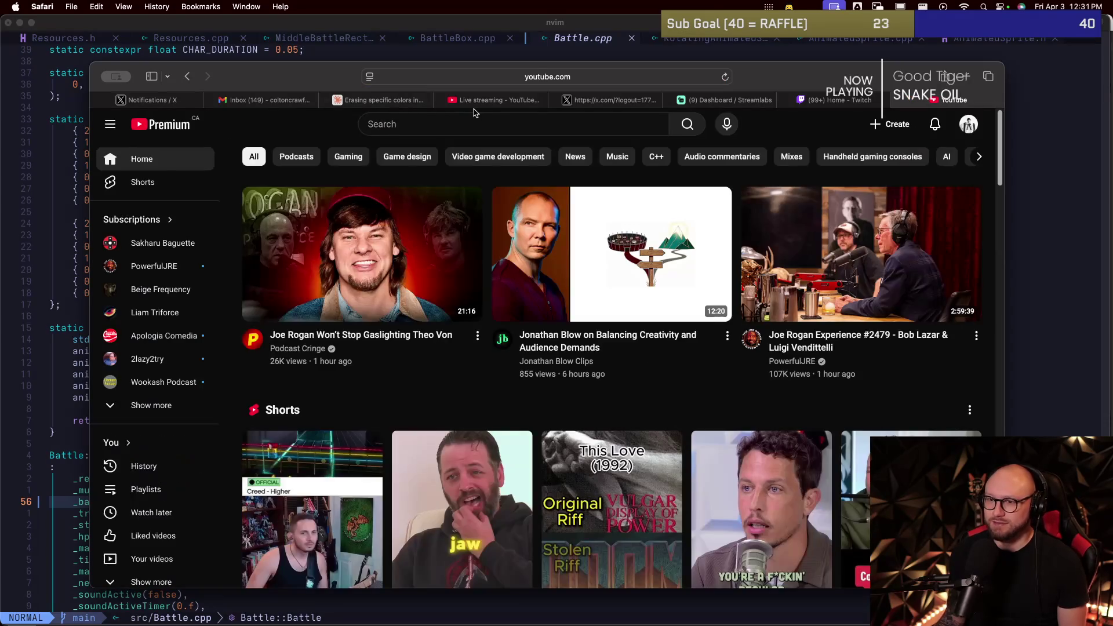
{"action": "left_click", "coordinate": [473, 127]}
{"action": "type", "text": "ma"}
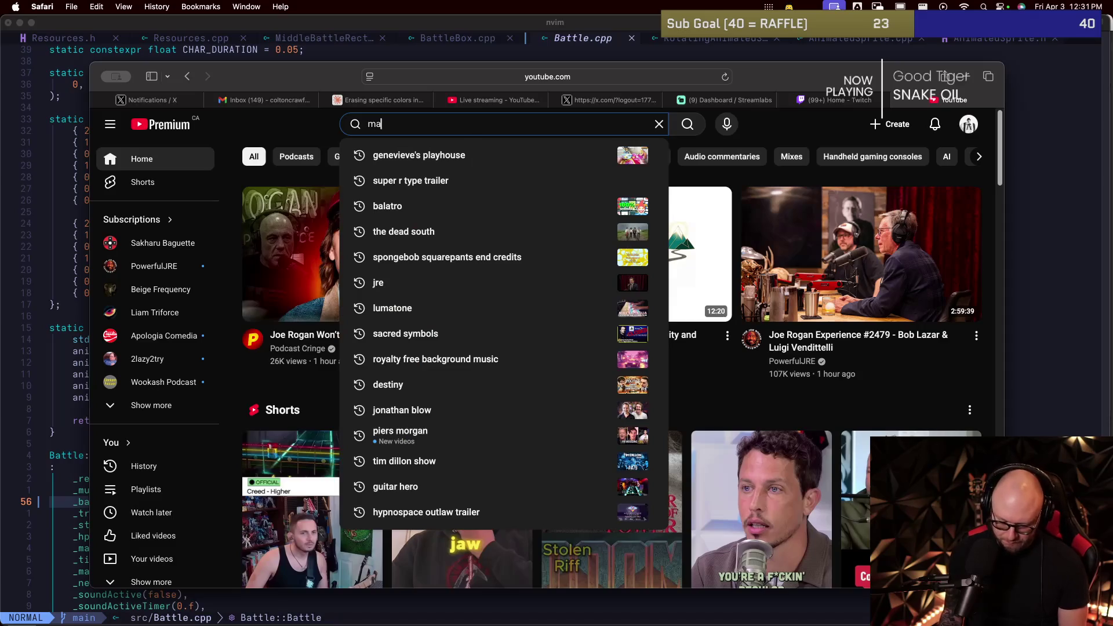
{"action": "type", "text": "ntis shrim"}
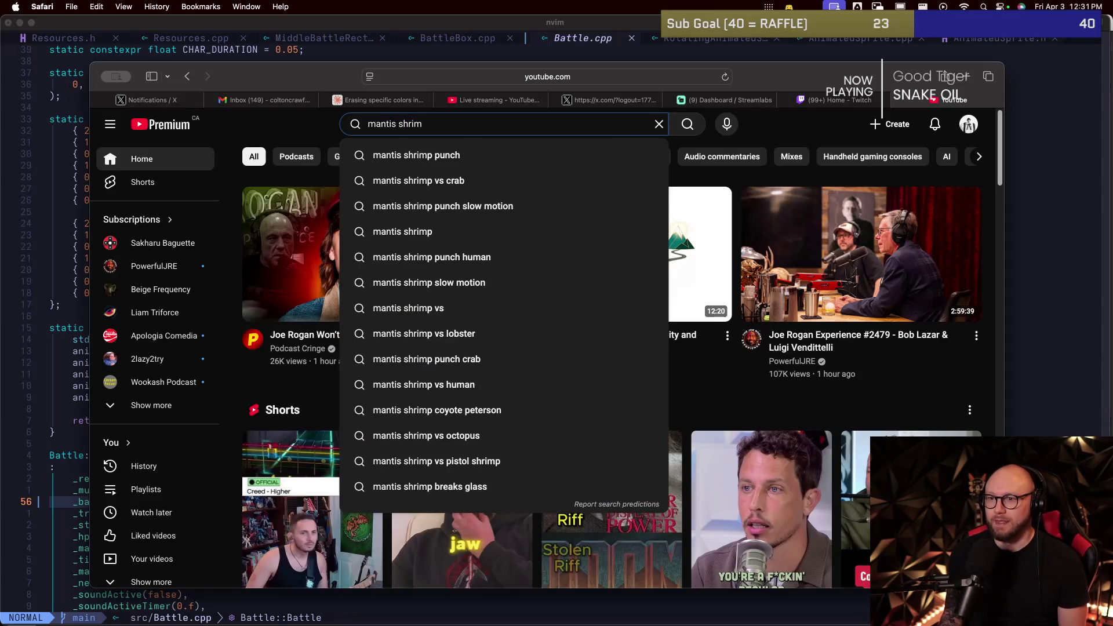
{"action": "key", "text": "Down"}
{"action": "key", "text": "Down"}
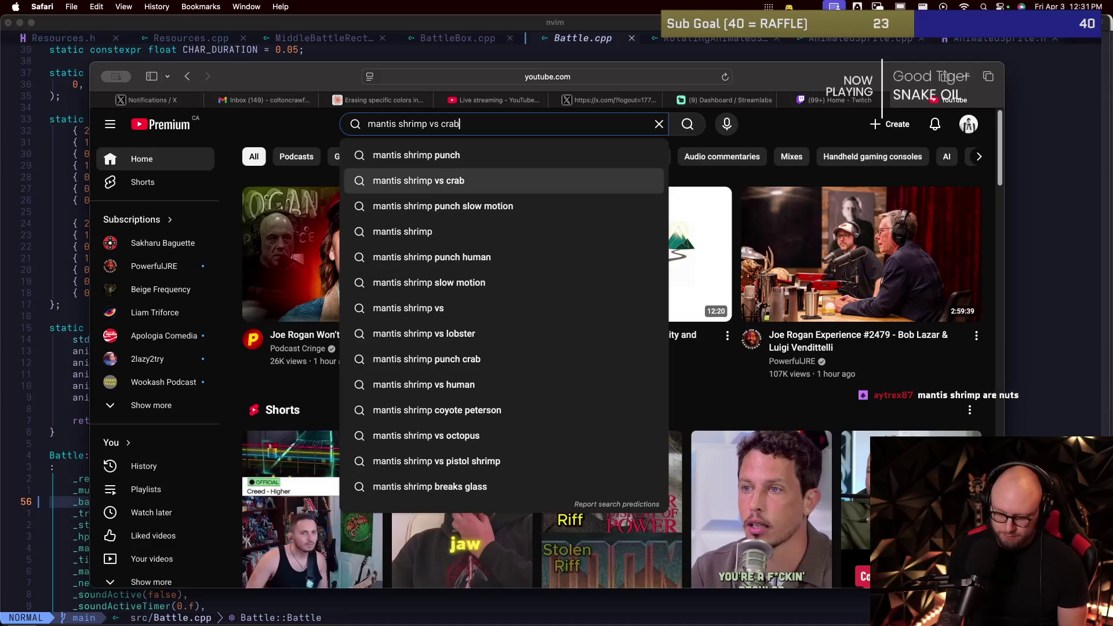
{"action": "key", "text": "Return"}
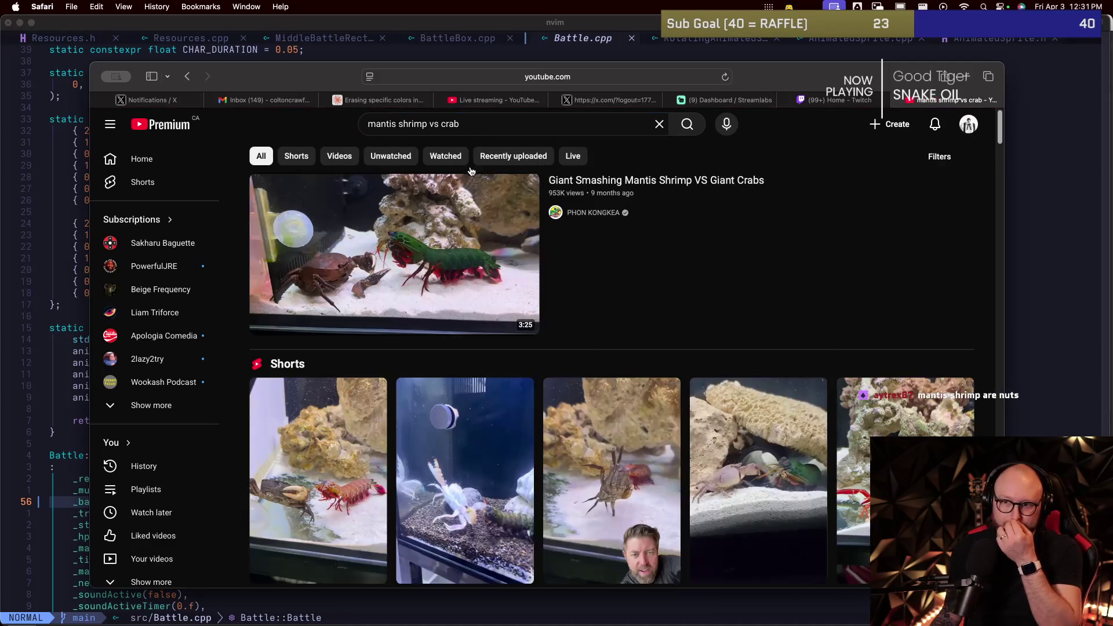
Step: Watch 'Giant Smashing Mantis Shrimp VS Giant Crabs' from about 2:08, then return to the results
{"action": "mouse_move", "coordinate": [439, 198]}
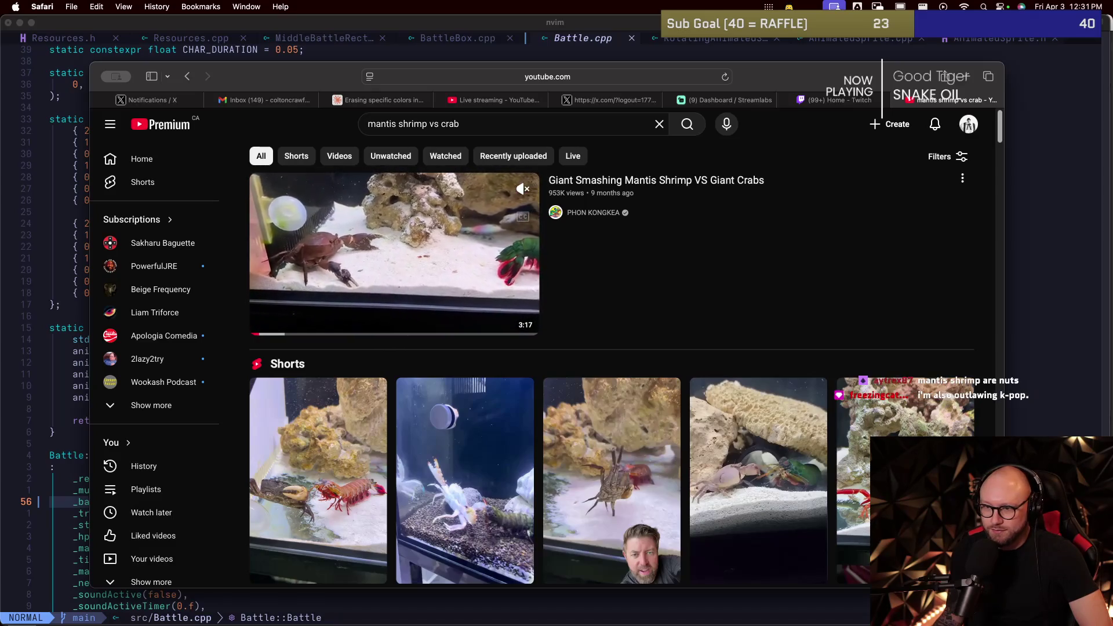
{"action": "left_click", "coordinate": [385, 278]}
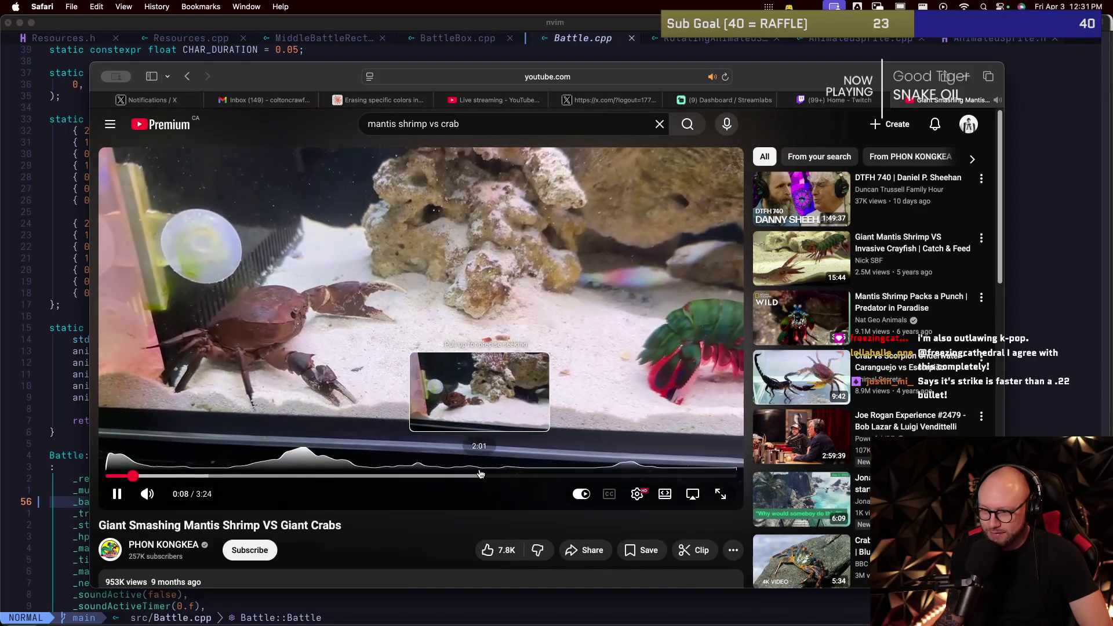
{"action": "left_click", "coordinate": [501, 475]}
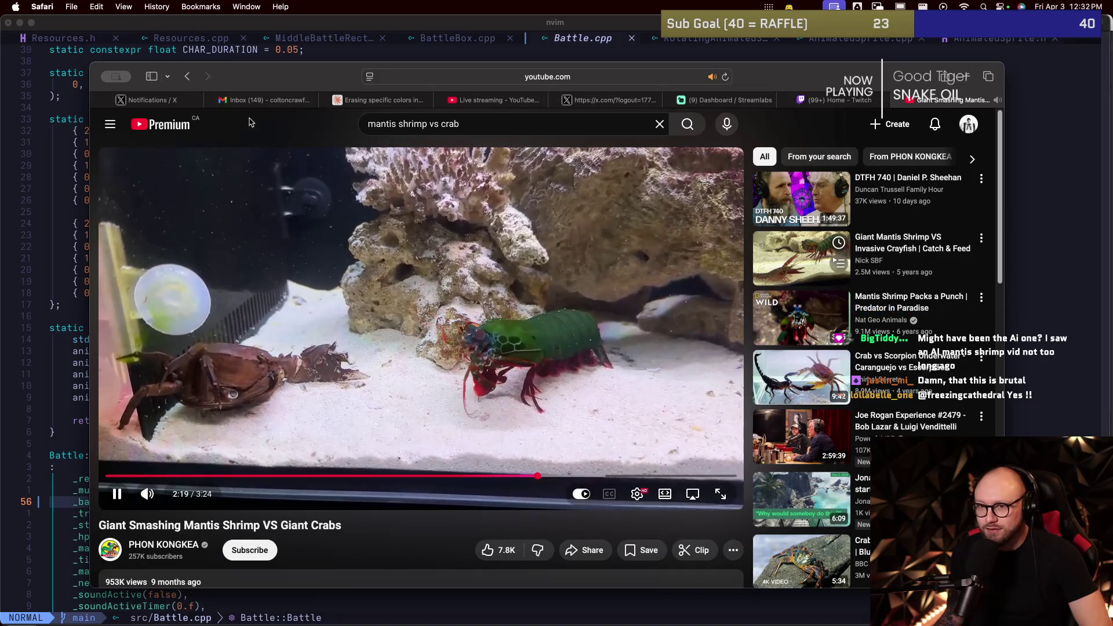
{"action": "key", "text": "super+bracketleft"}
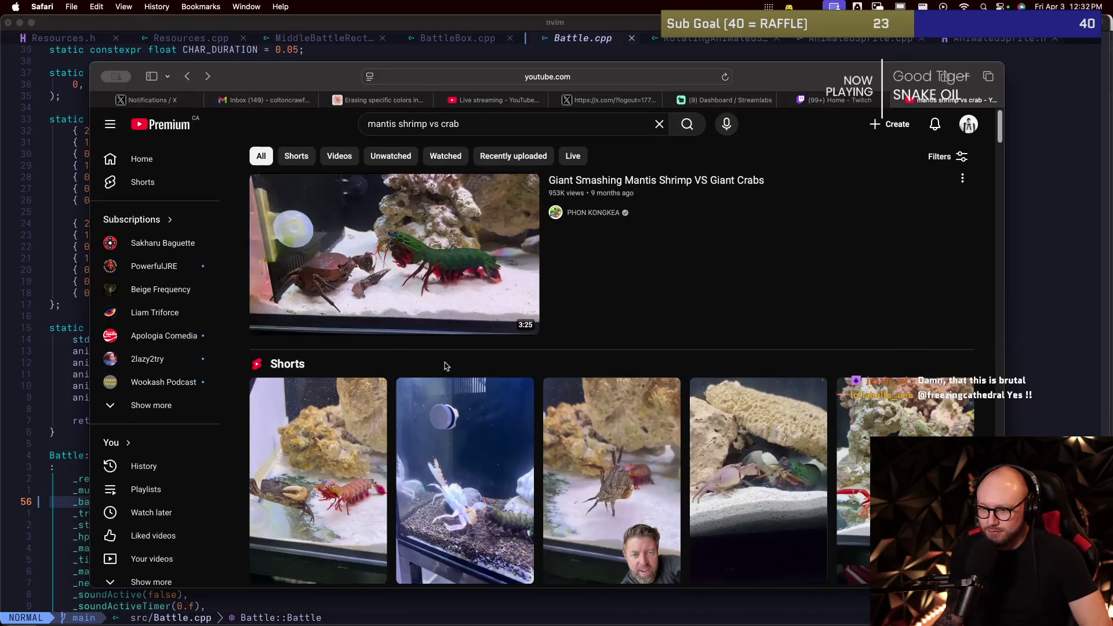
Step: Scroll down to the Shorts and play 'Mantis shrimp vs Giant Crab' before returning to the results
{"action": "scroll", "coordinate": [458, 382], "scroll_direction": "down", "scroll_amount": 2}
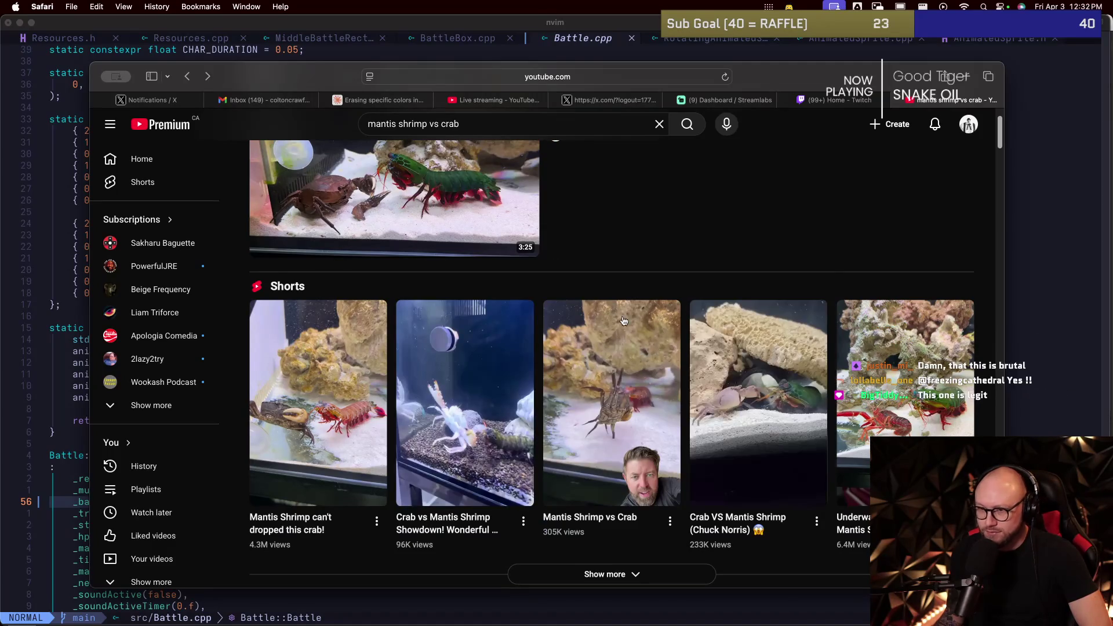
{"action": "scroll", "coordinate": [492, 261], "scroll_direction": "down", "scroll_amount": 5}
{"action": "scroll", "coordinate": [491, 261], "scroll_direction": "down", "scroll_amount": 8}
{"action": "scroll", "coordinate": [492, 260], "scroll_direction": "down", "scroll_amount": 2}
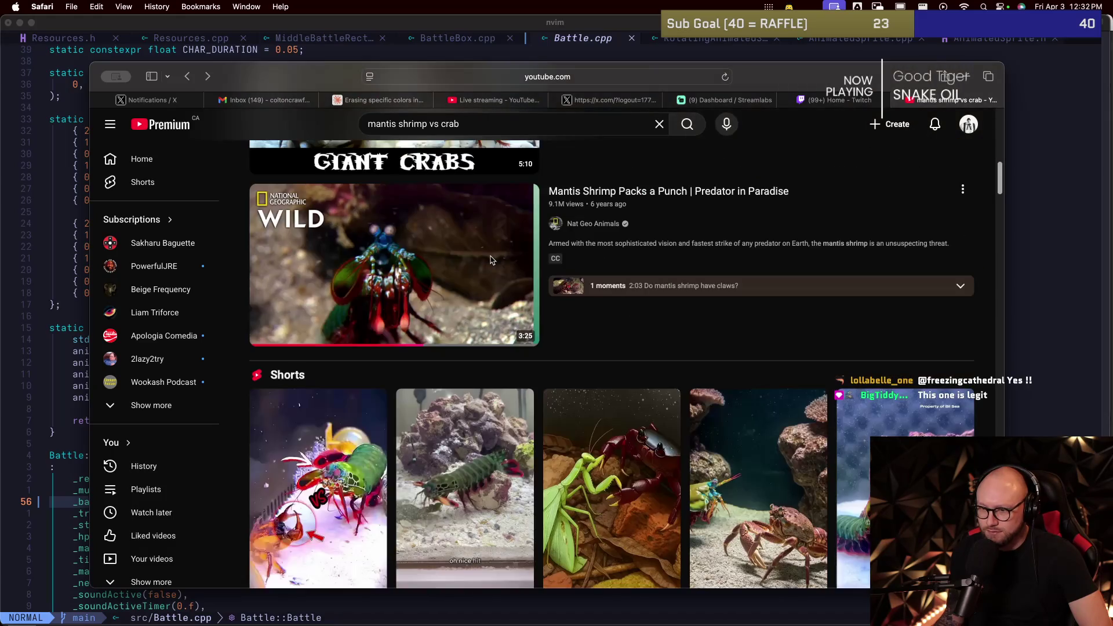
{"action": "mouse_move", "coordinate": [431, 262]}
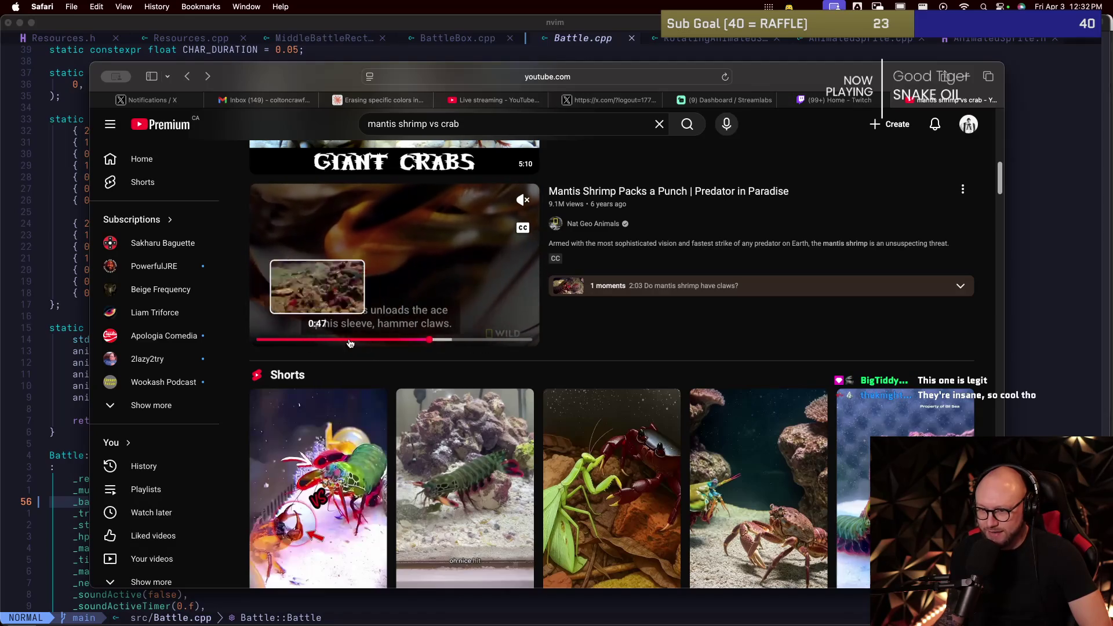
{"action": "scroll", "coordinate": [383, 346], "scroll_direction": "down", "scroll_amount": 3}
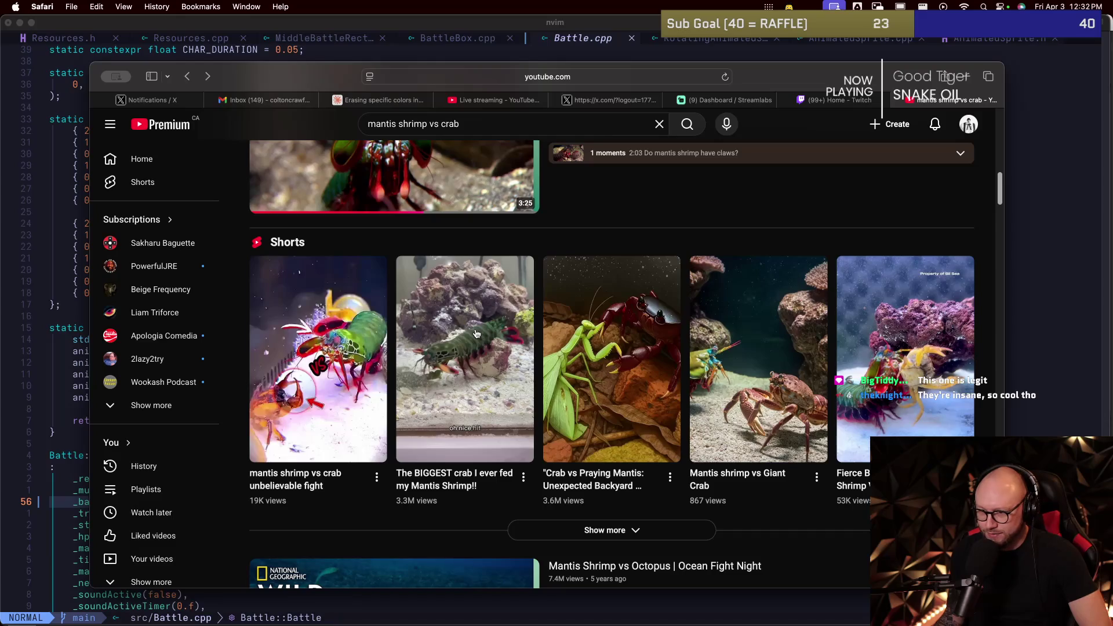
{"action": "scroll", "coordinate": [568, 325], "scroll_direction": "down", "scroll_amount": 1}
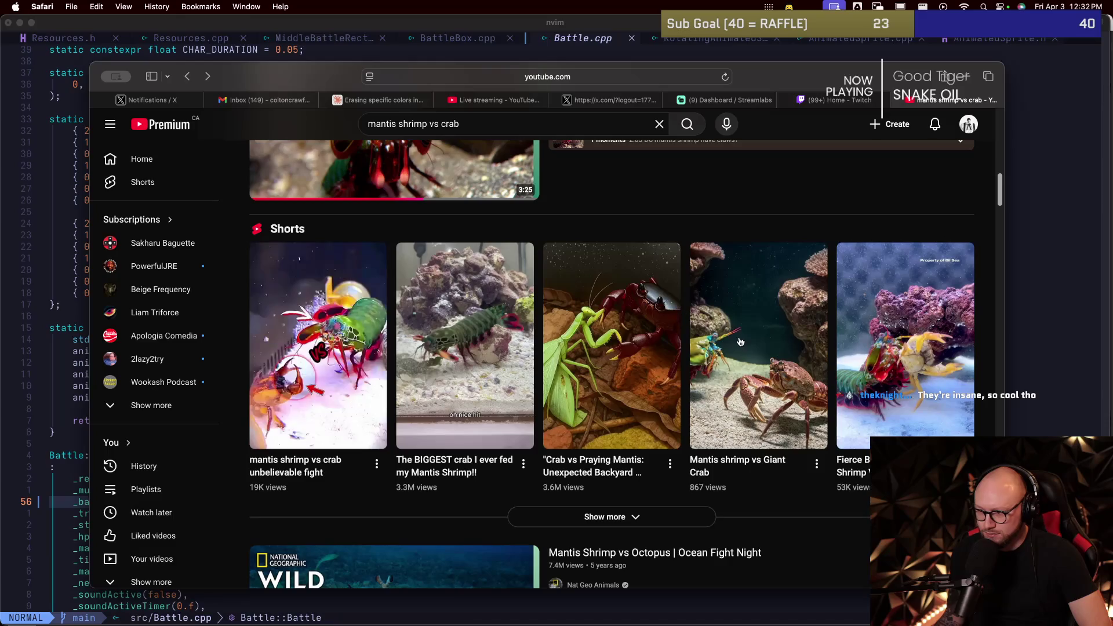
{"action": "mouse_move", "coordinate": [740, 342]}
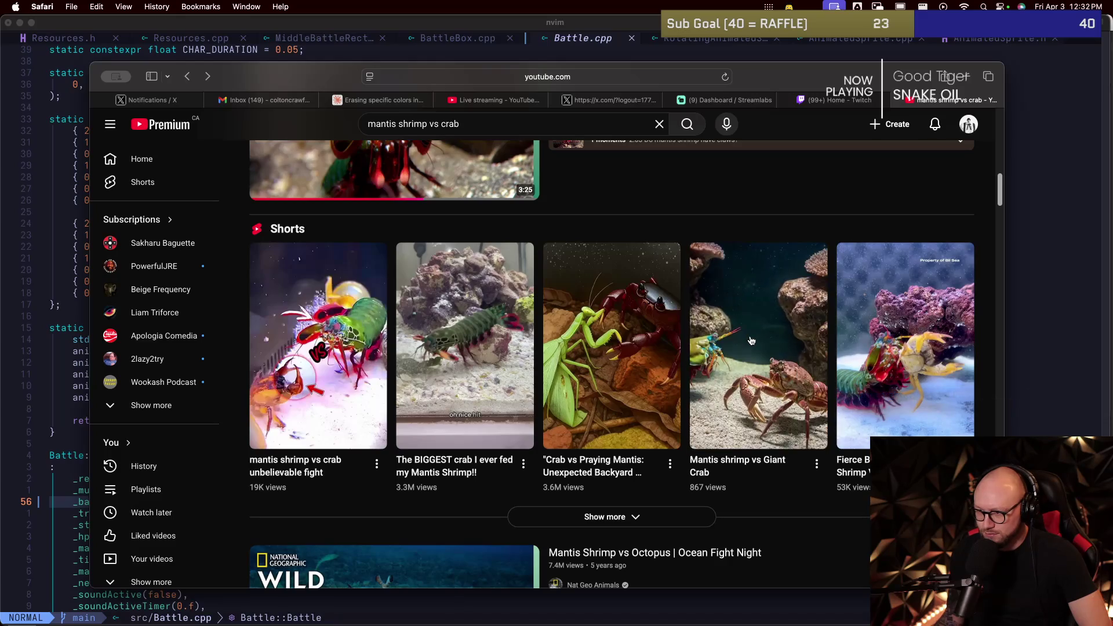
{"action": "left_click", "coordinate": [751, 341]}
{"action": "scroll", "coordinate": [390, 400], "scroll_direction": "down", "scroll_amount": 3}
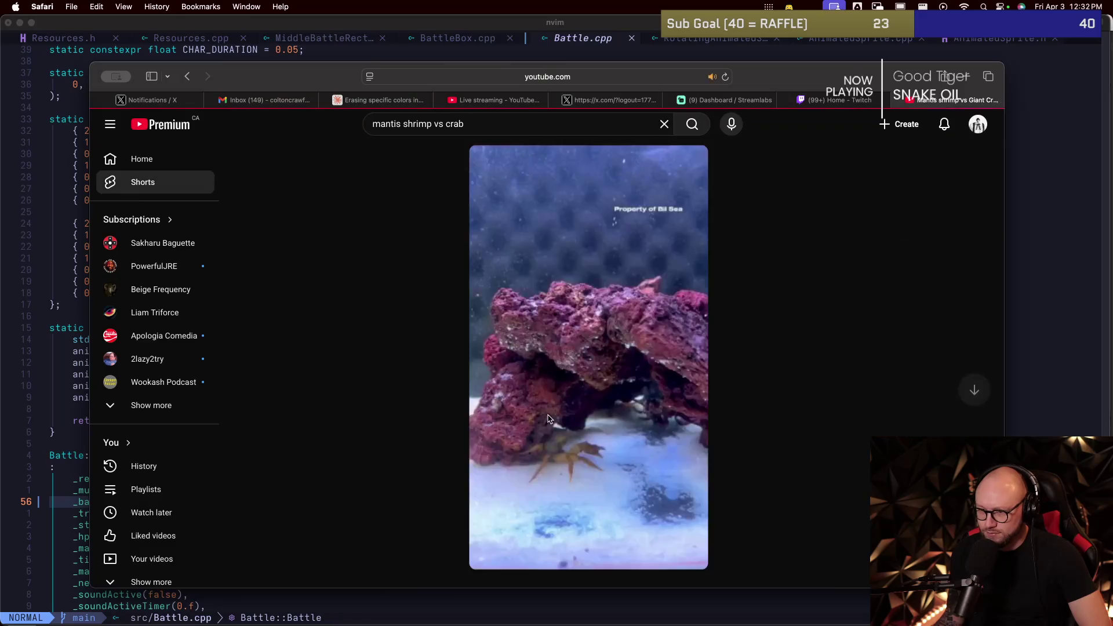
{"action": "scroll", "coordinate": [549, 419], "scroll_direction": "down", "scroll_amount": 3}
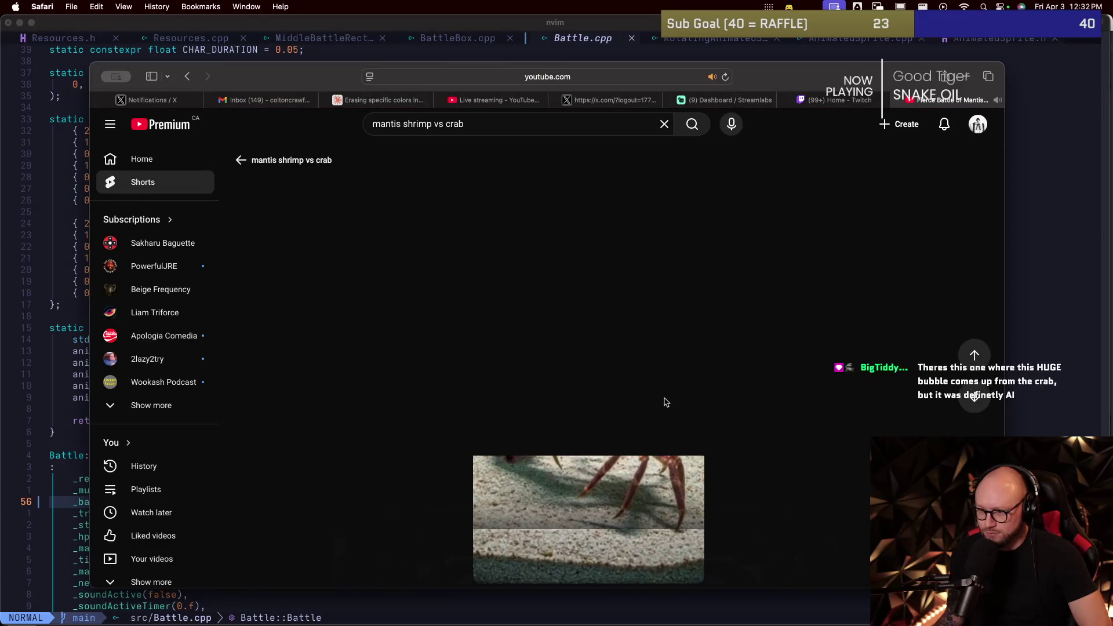
{"action": "left_click", "coordinate": [248, 161]}
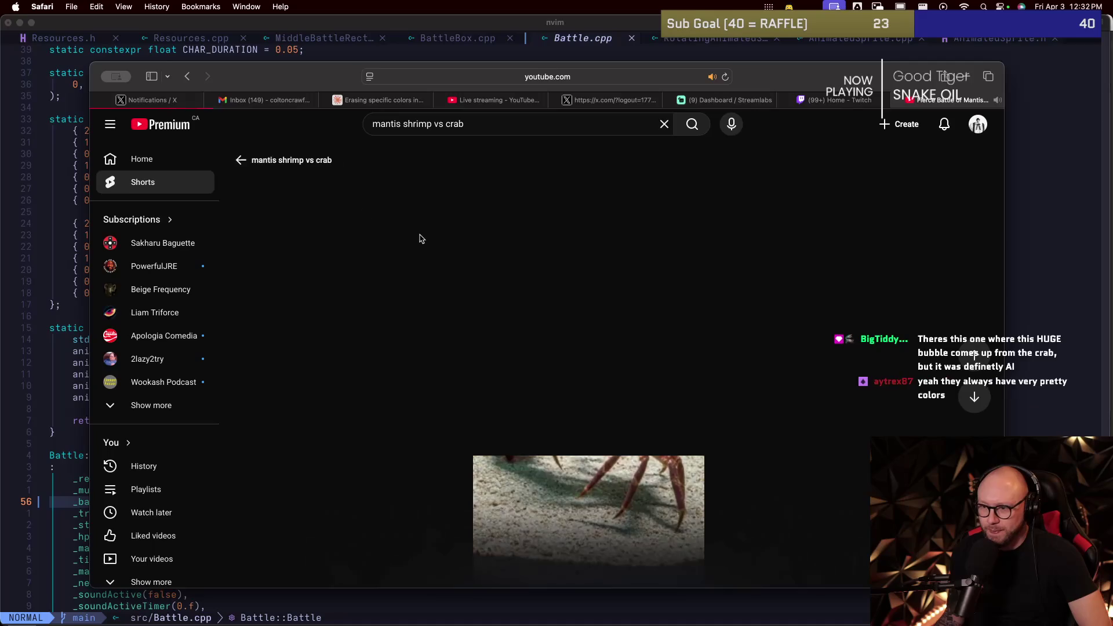
Step: Scroll further down the mantis shrimp vs crab results and back up to the top
{"action": "scroll", "coordinate": [551, 284], "scroll_direction": "down", "scroll_amount": 2}
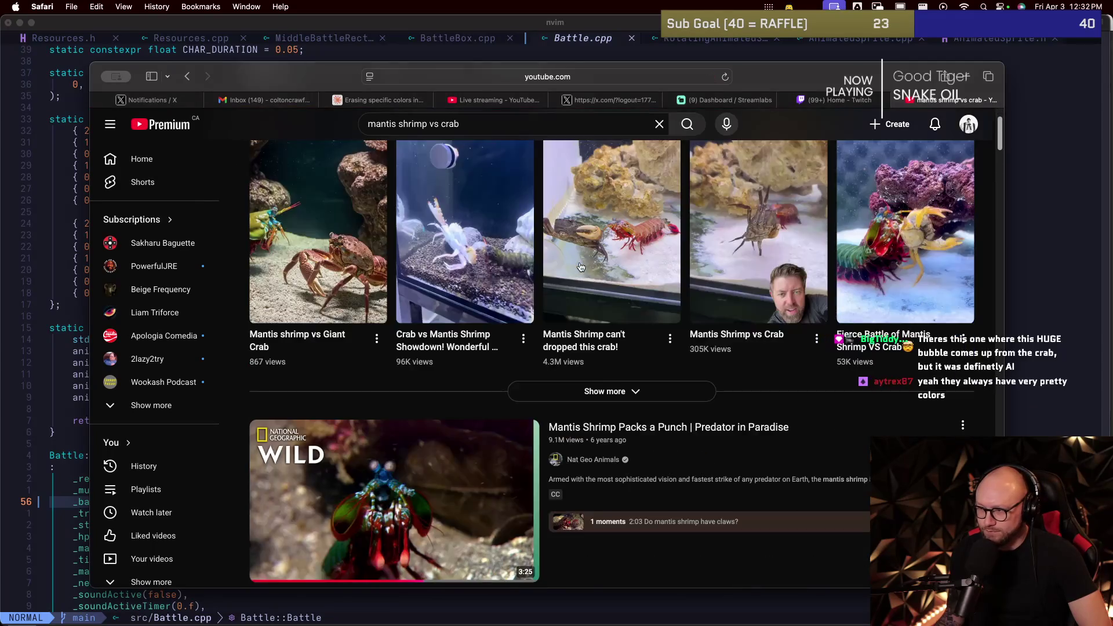
{"action": "scroll", "coordinate": [562, 278], "scroll_direction": "down", "scroll_amount": 5}
{"action": "scroll", "coordinate": [574, 270], "scroll_direction": "down", "scroll_amount": 5}
{"action": "scroll", "coordinate": [579, 266], "scroll_direction": "down", "scroll_amount": 1}
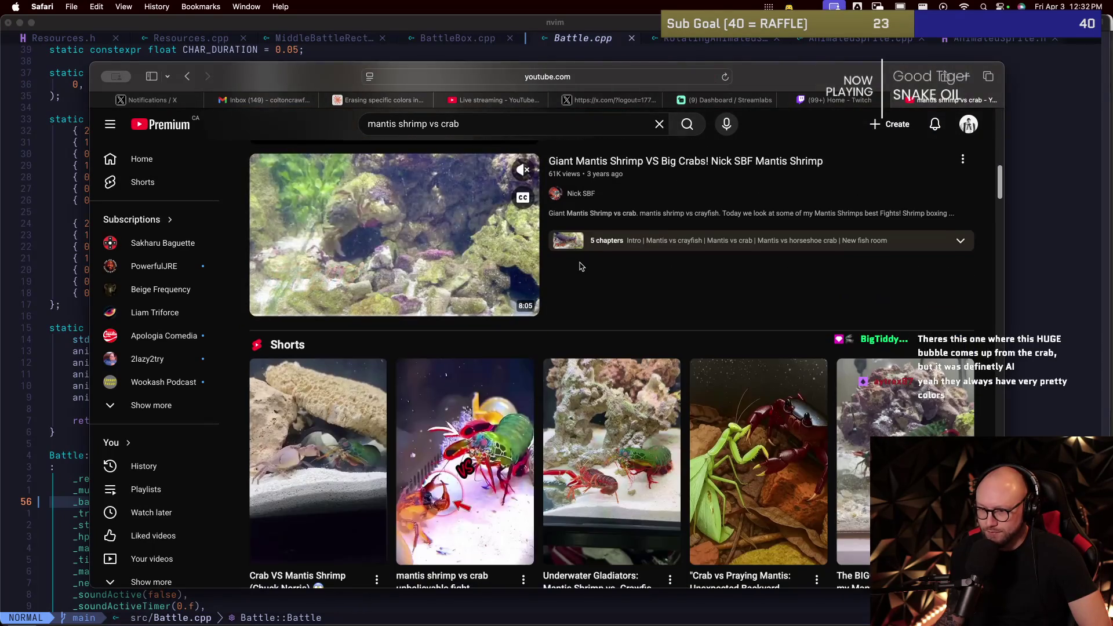
{"action": "scroll", "coordinate": [690, 334], "scroll_direction": "down", "scroll_amount": 4}
{"action": "scroll", "coordinate": [666, 337], "scroll_direction": "down", "scroll_amount": 2}
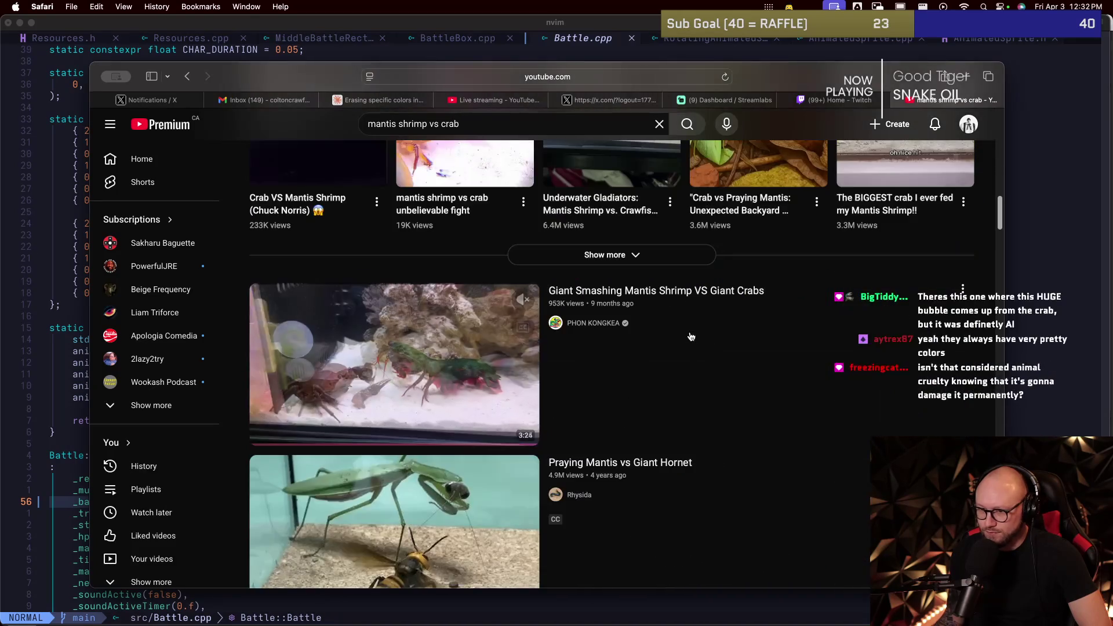
{"action": "scroll", "coordinate": [492, 348], "scroll_direction": "down", "scroll_amount": 5}
{"action": "scroll", "coordinate": [402, 359], "scroll_direction": "down", "scroll_amount": 4}
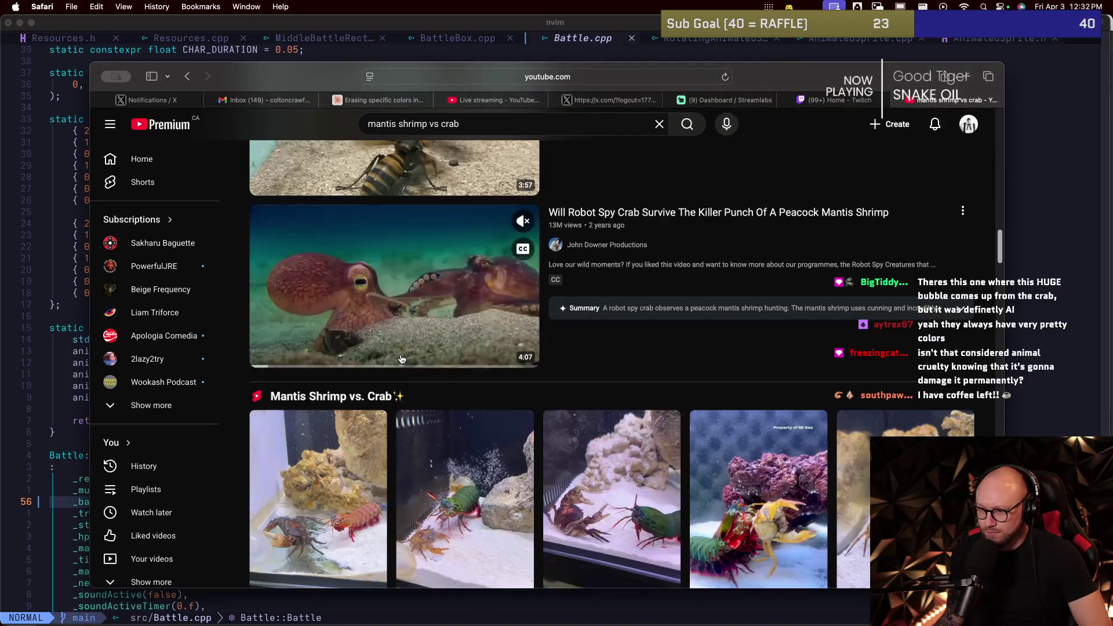
{"action": "scroll", "coordinate": [429, 324], "scroll_direction": "down", "scroll_amount": 6}
{"action": "scroll", "coordinate": [364, 251], "scroll_direction": "up", "scroll_amount": 1}
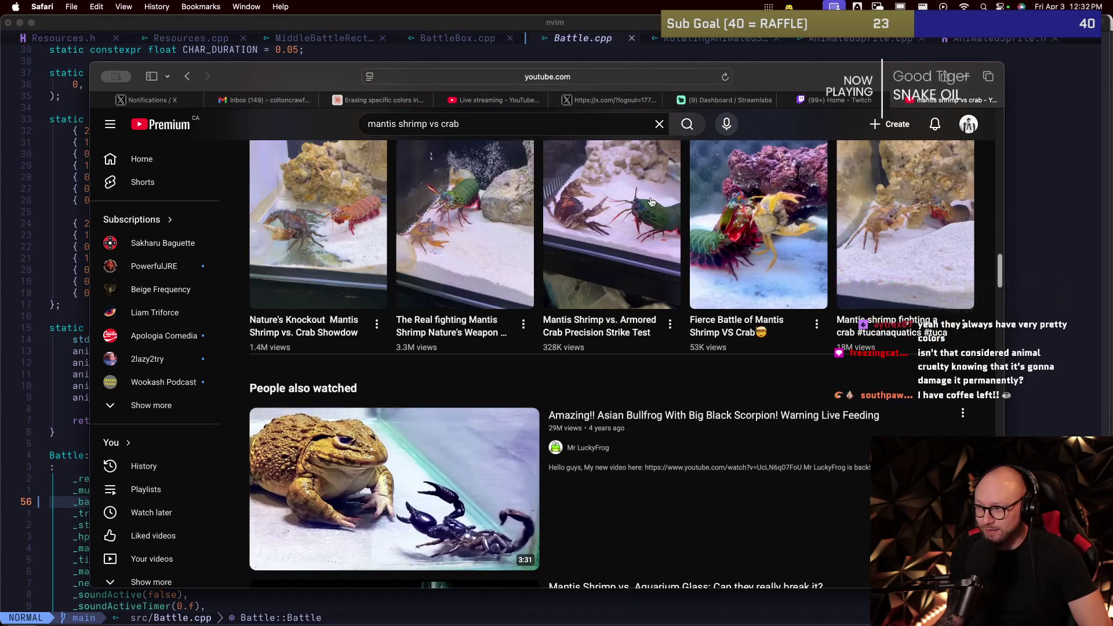
{"action": "scroll", "coordinate": [649, 218], "scroll_direction": "up", "scroll_amount": 3}
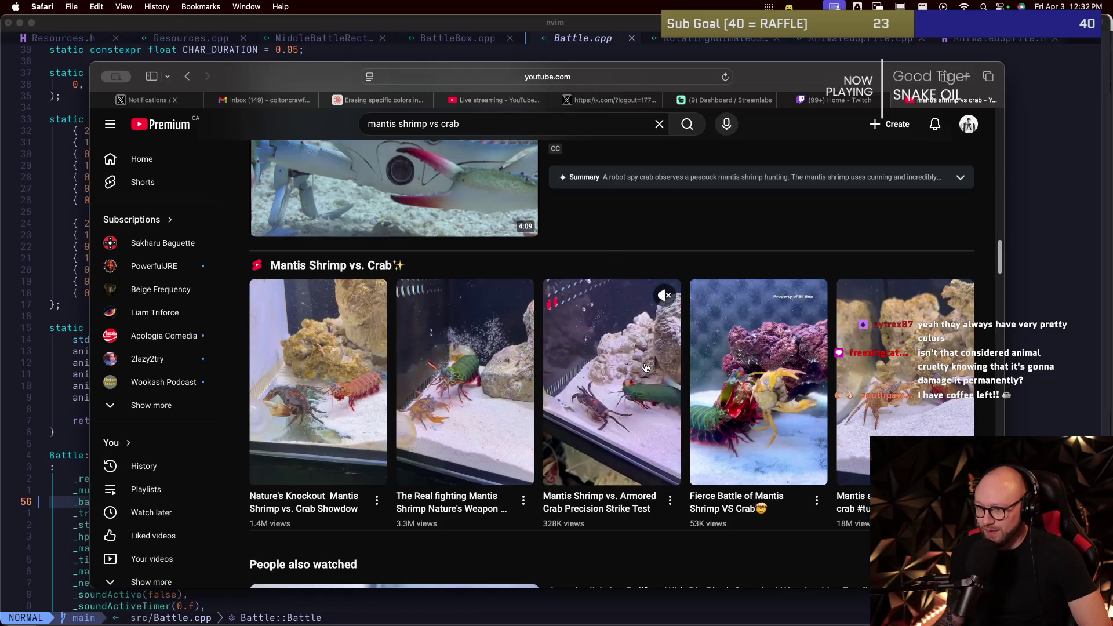
{"action": "scroll", "coordinate": [646, 368], "scroll_direction": "up", "scroll_amount": 2}
{"action": "scroll", "coordinate": [645, 368], "scroll_direction": "up", "scroll_amount": 4}
{"action": "scroll", "coordinate": [646, 369], "scroll_direction": "up", "scroll_amount": 4}
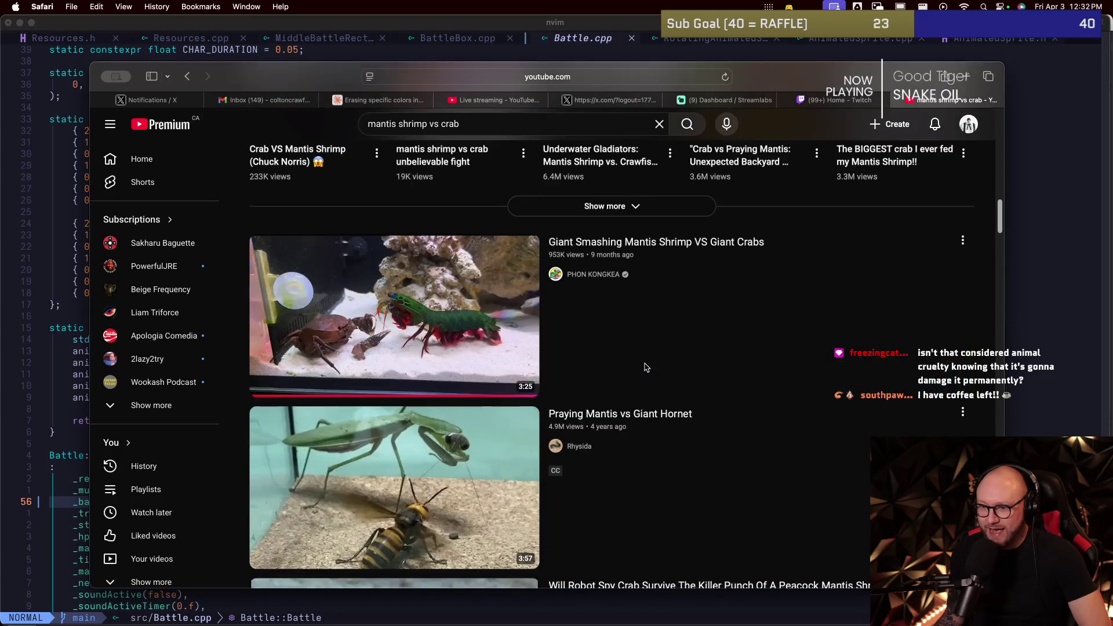
{"action": "scroll", "coordinate": [645, 367], "scroll_direction": "up", "scroll_amount": 6}
{"action": "scroll", "coordinate": [645, 367], "scroll_direction": "up", "scroll_amount": 1}
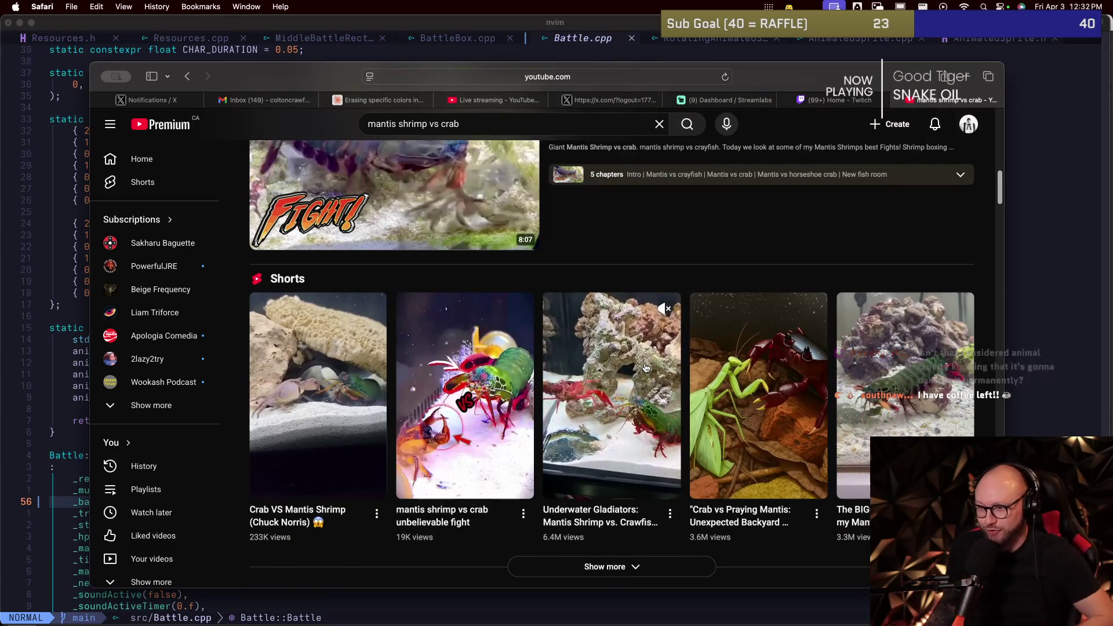
{"action": "scroll", "coordinate": [632, 310], "scroll_direction": "up", "scroll_amount": 4}
{"action": "scroll", "coordinate": [629, 307], "scroll_direction": "up", "scroll_amount": 4}
{"action": "scroll", "coordinate": [630, 307], "scroll_direction": "up", "scroll_amount": 4}
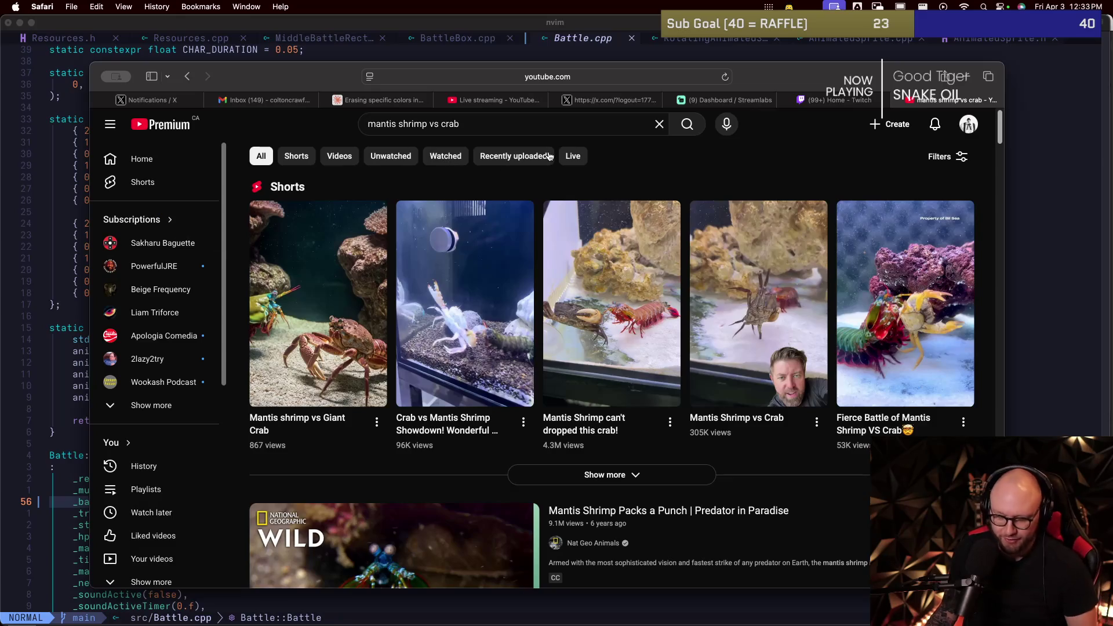
{"action": "key", "text": "super+Tab"}
Step: Look over the music stream and battle state lines in the Battle constructor, then return to the YouTube results
{"action": "key", "text": "k"}
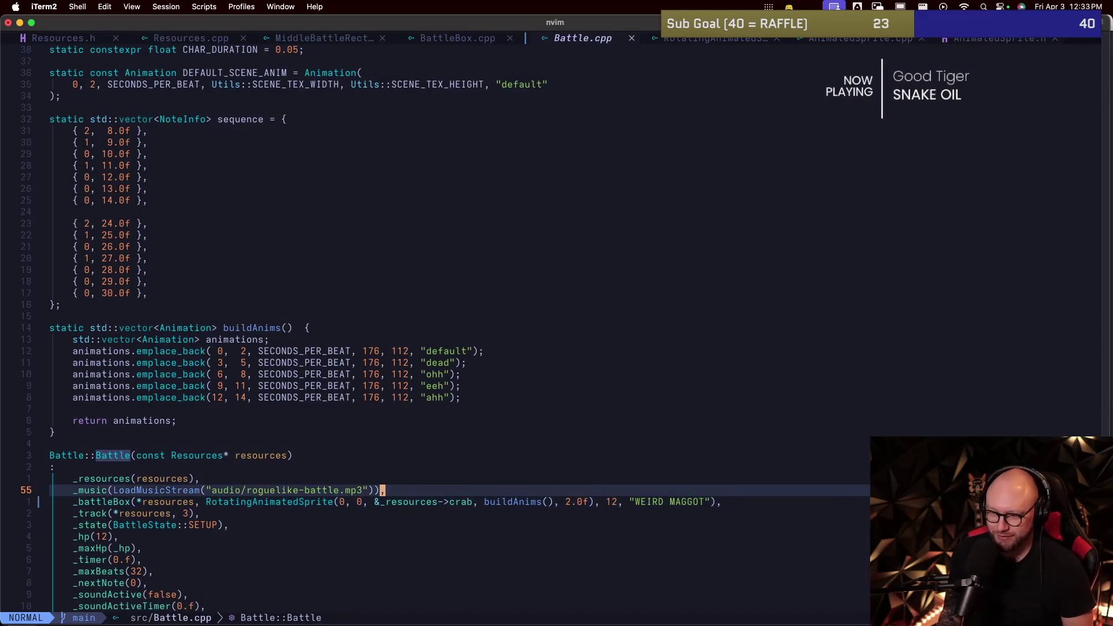
{"action": "key", "text": "j"}
{"action": "key", "text": "j"}
{"action": "key", "text": "j"}
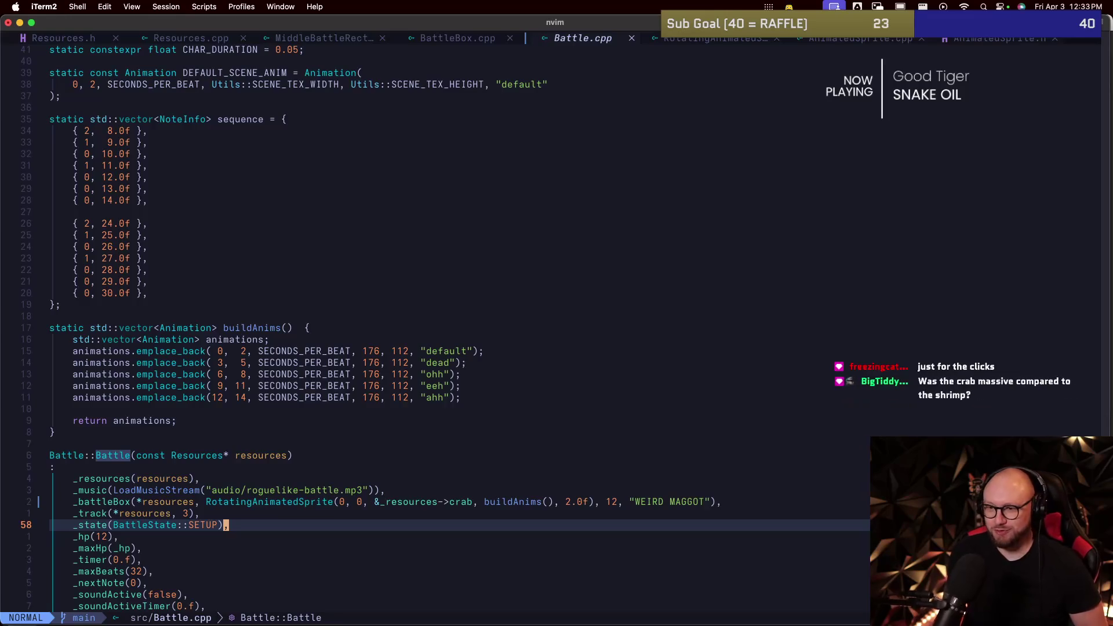
{"action": "key", "text": "super+Tab"}
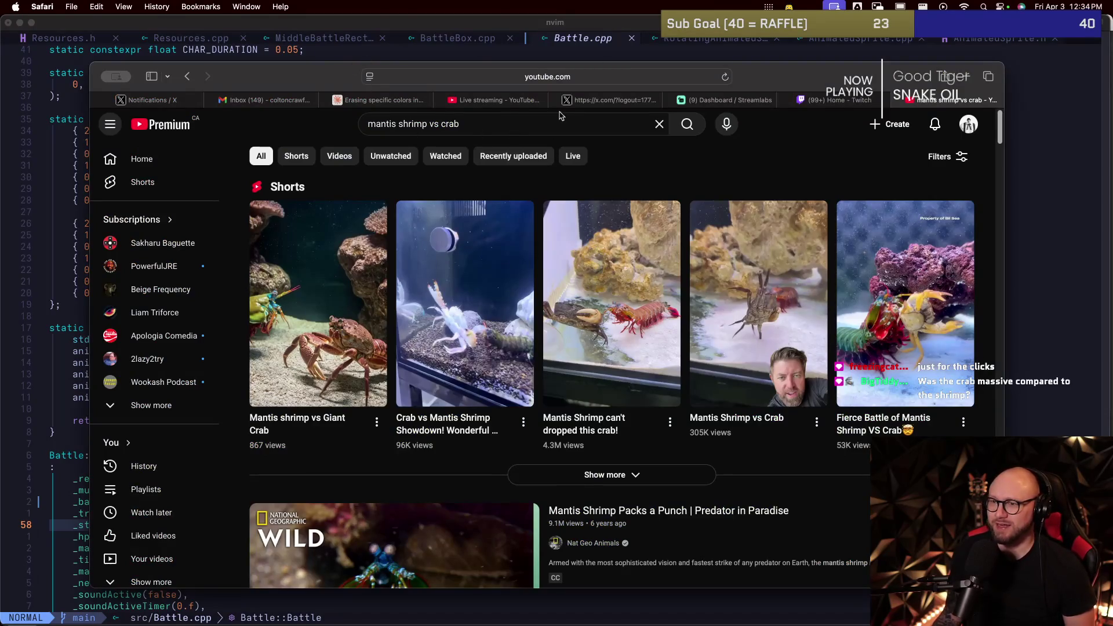
Step: Go to wikipedia.org, search 'mantis shr' and pick the Mantis shrimp suggestion
{"action": "left_click", "coordinate": [587, 76]}
{"action": "type", "text": "wi"}
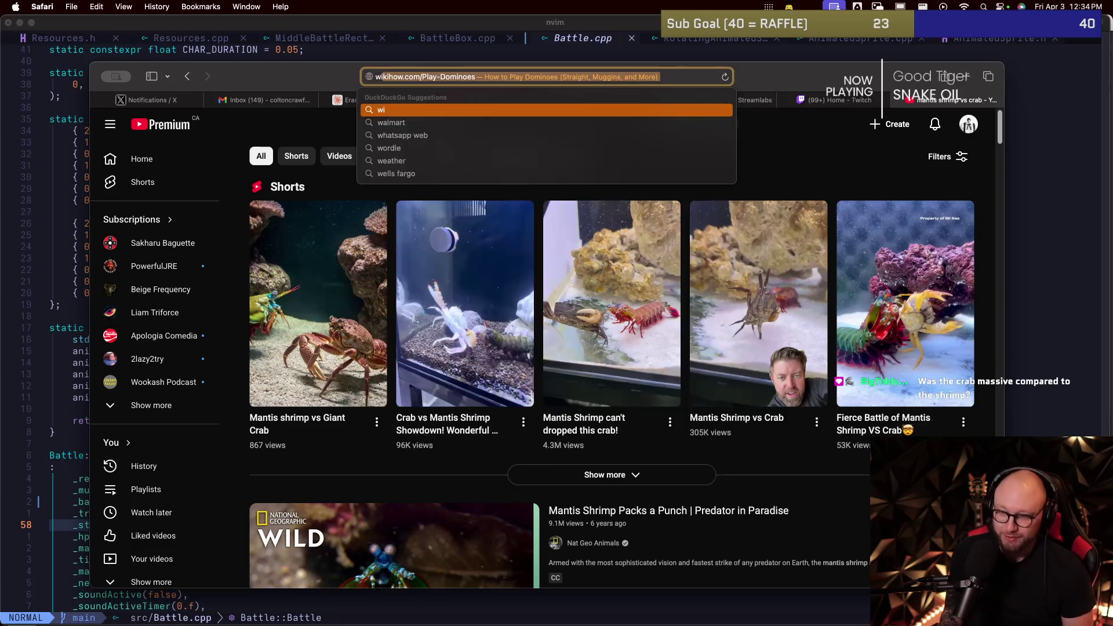
{"action": "type", "text": "kipedia"}
{"action": "type", "text": ".rog"}
{"action": "key", "text": "Return"}
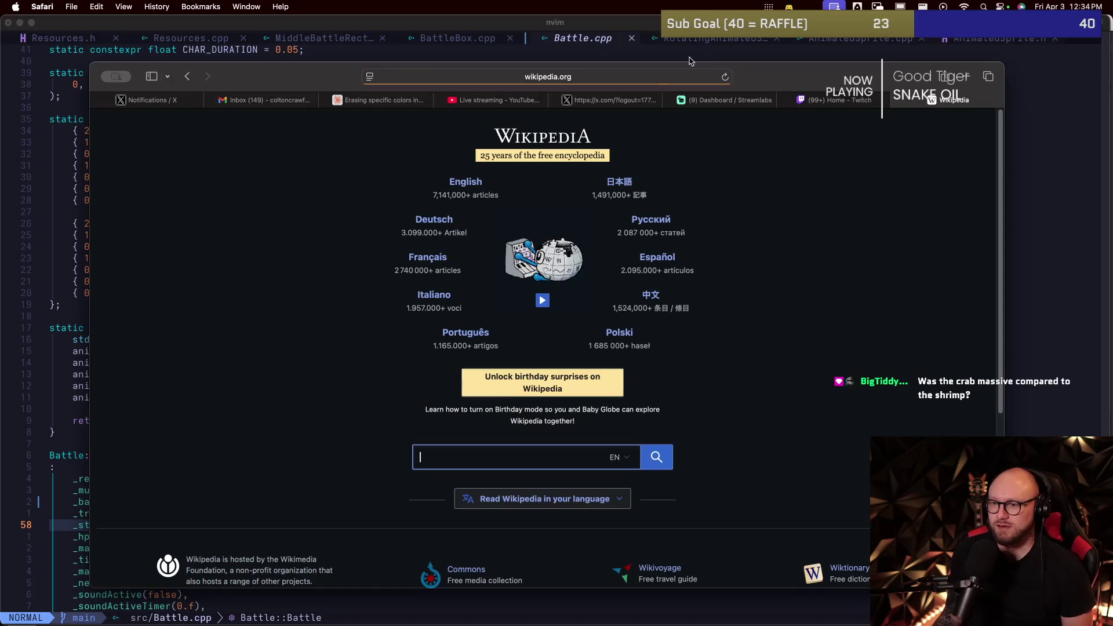
{"action": "type", "text": "bulletshr"}
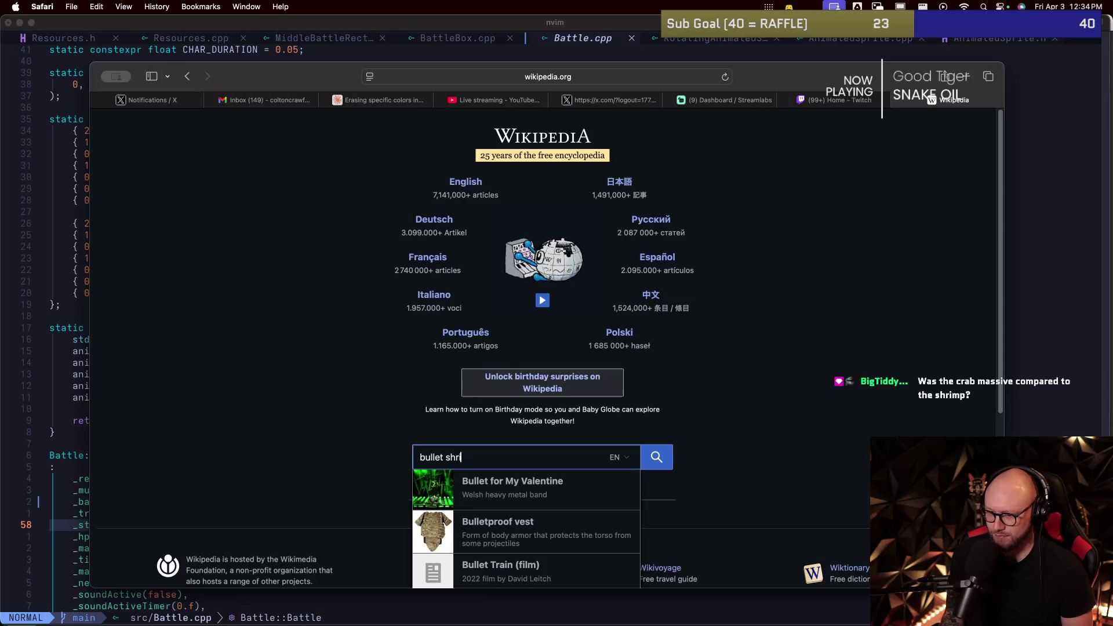
{"action": "type", "text": "imp"}
{"action": "key", "text": "BackSpace"}
{"action": "key", "text": "BackSpace"}
{"action": "key", "text": "BackSpace"}
{"action": "key", "text": "BackSpace"}
{"action": "key", "text": "BackSpace"}
{"action": "key", "text": "BackSpace"}
{"action": "key", "text": "BackSpace"}
{"action": "key", "text": "BackSpace"}
{"action": "key", "text": "BackSpace"}
{"action": "key", "text": "BackSpace"}
{"action": "key", "text": "BackSpace"}
{"action": "type", "text": "mantis shr"}
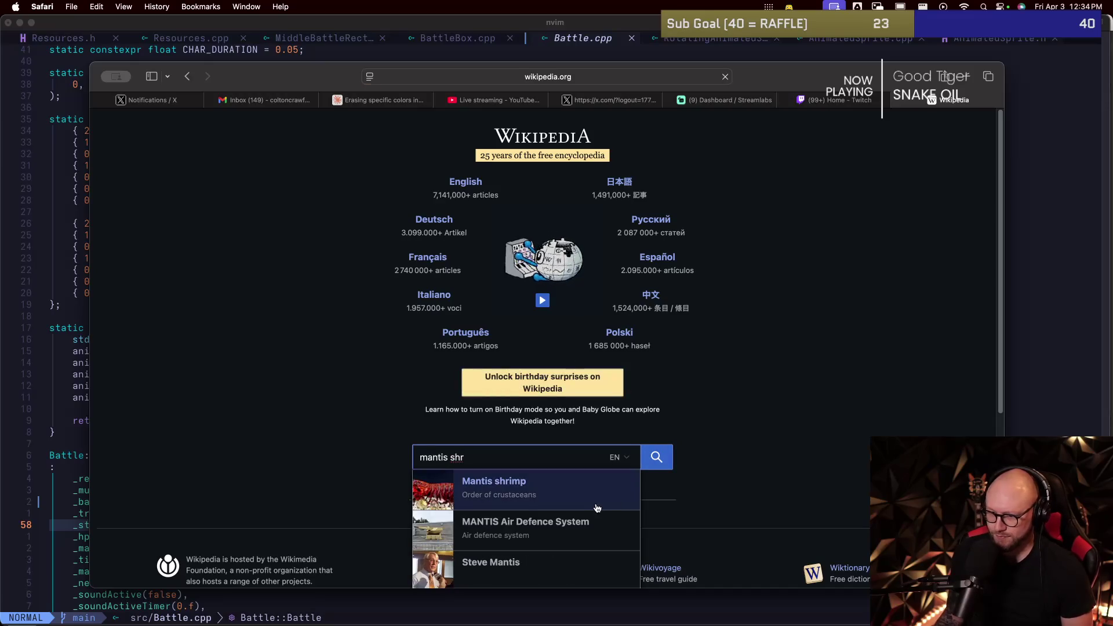
{"action": "left_click", "coordinate": [597, 508]}
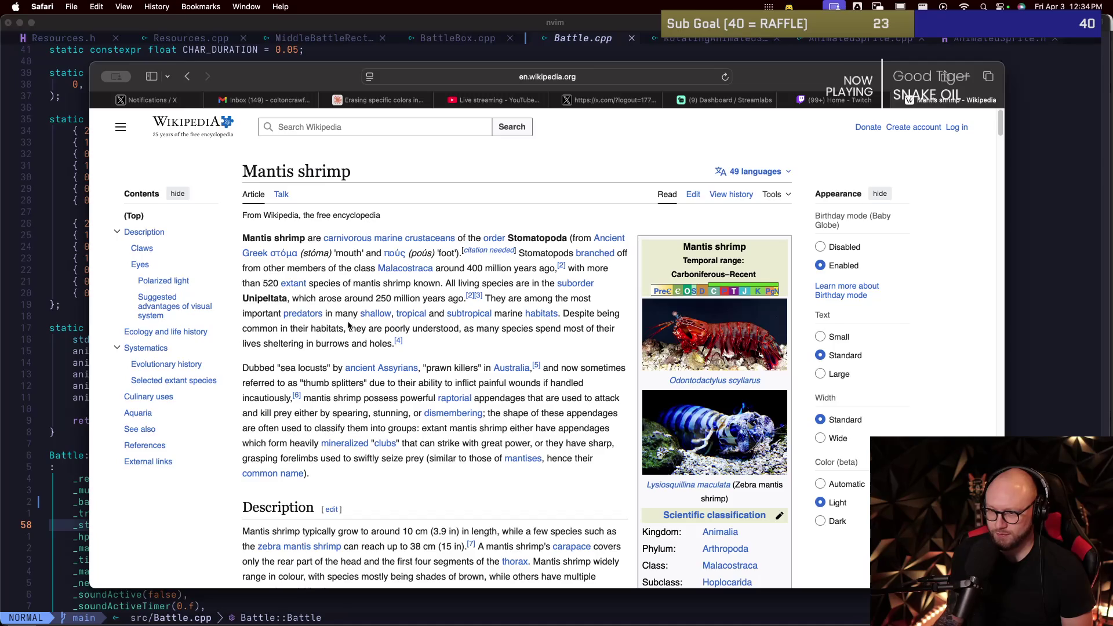
{"action": "scroll", "coordinate": [338, 346], "scroll_direction": "down", "scroll_amount": 1}
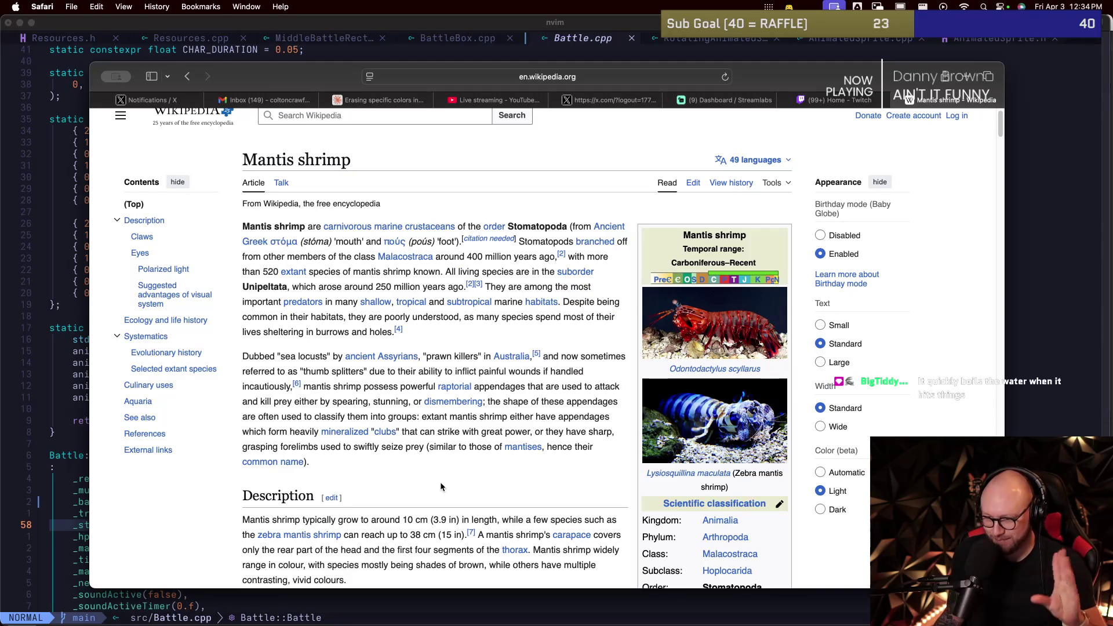
{"action": "scroll", "coordinate": [517, 442], "scroll_direction": "down", "scroll_amount": 3}
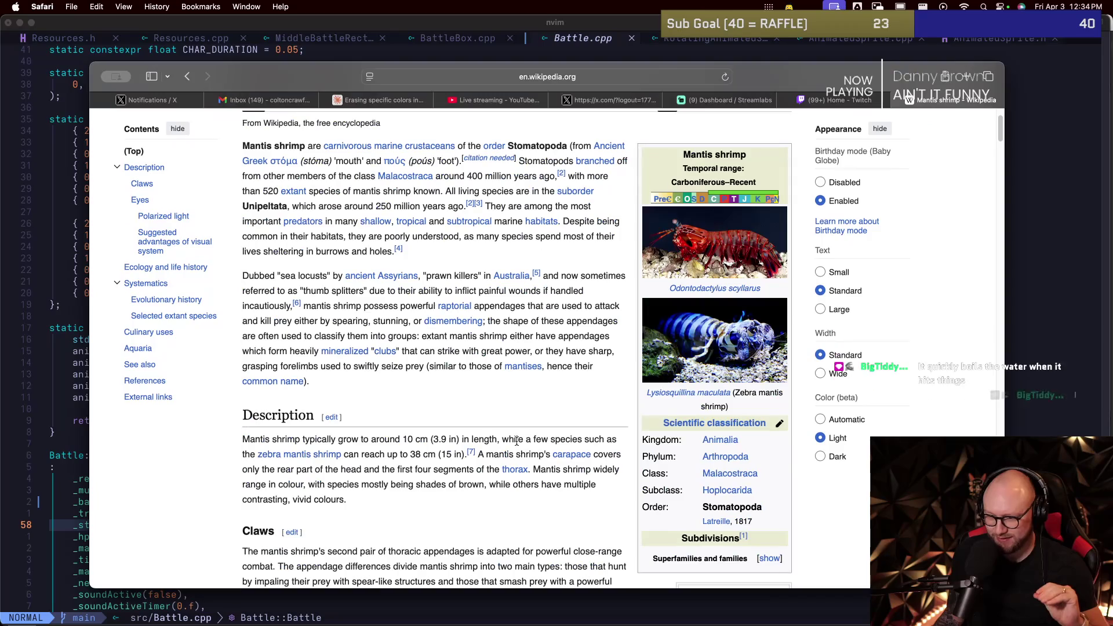
{"action": "scroll", "coordinate": [516, 441], "scroll_direction": "down", "scroll_amount": 2}
{"action": "scroll", "coordinate": [517, 442], "scroll_direction": "down", "scroll_amount": 1}
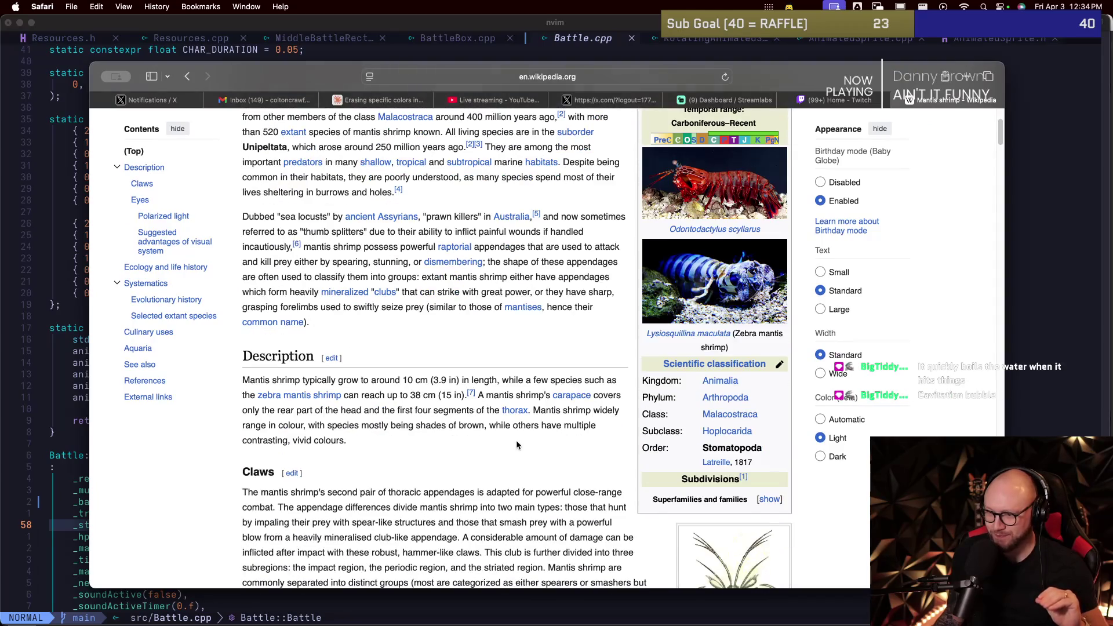
{"action": "scroll", "coordinate": [516, 440], "scroll_direction": "down", "scroll_amount": 3}
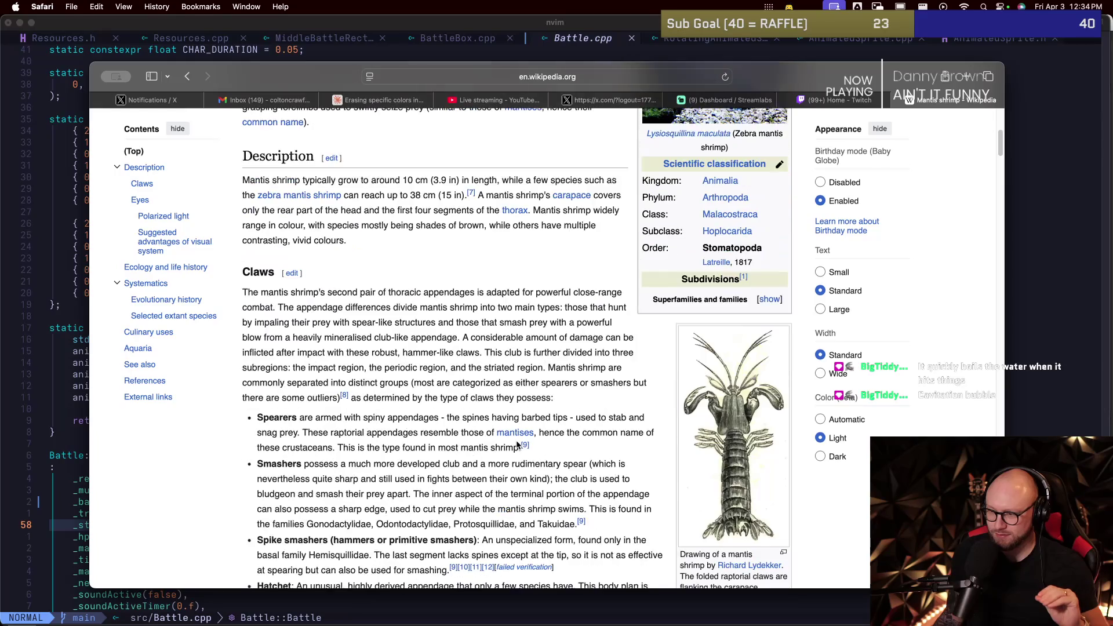
{"action": "scroll", "coordinate": [516, 440], "scroll_direction": "down", "scroll_amount": 4}
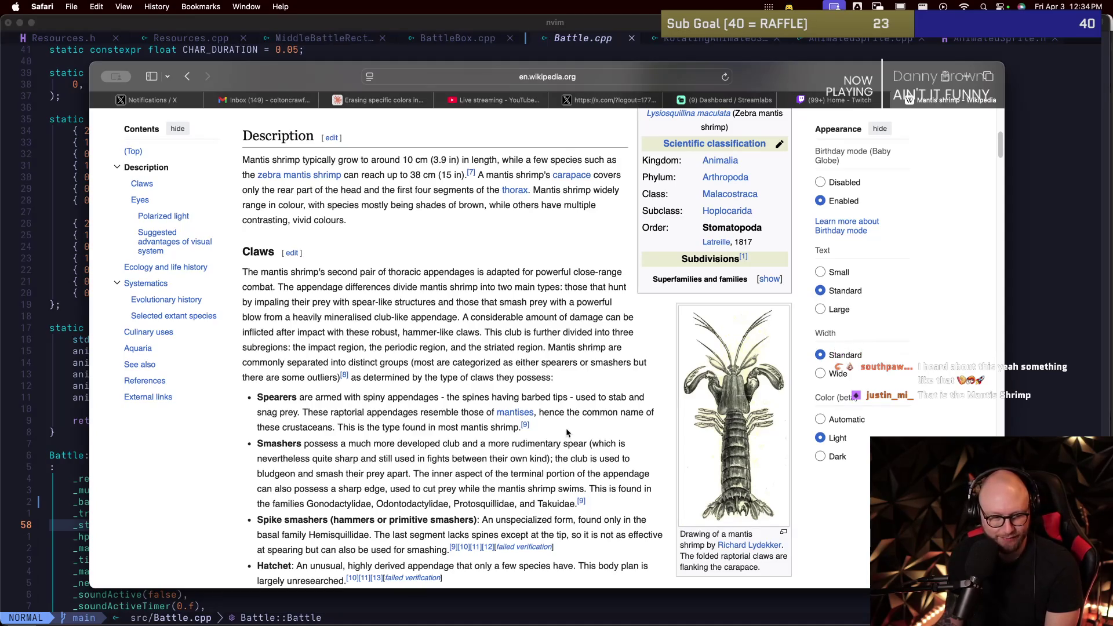
{"action": "scroll", "coordinate": [467, 332], "scroll_direction": "down", "scroll_amount": 5}
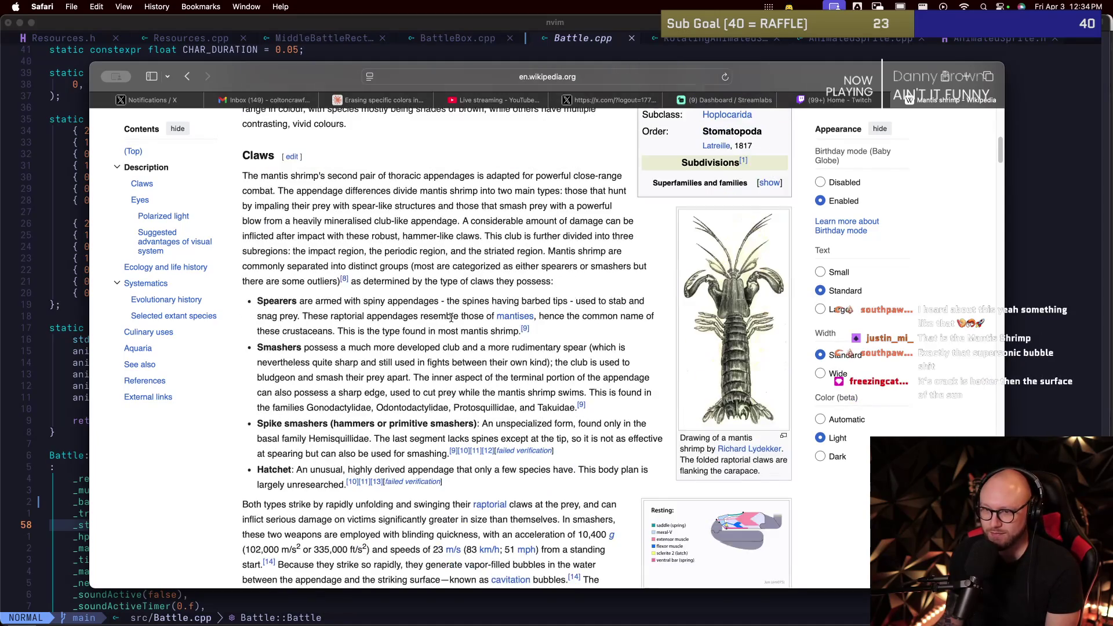
{"action": "scroll", "coordinate": [451, 318], "scroll_direction": "down", "scroll_amount": 2}
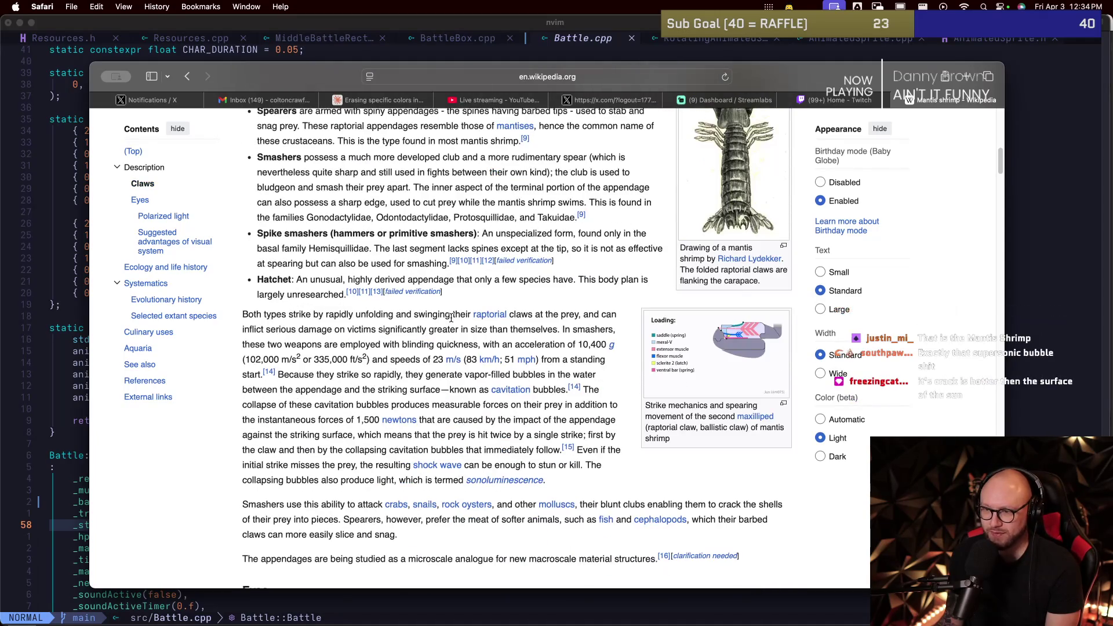
{"action": "scroll", "coordinate": [451, 318], "scroll_direction": "down", "scroll_amount": 1}
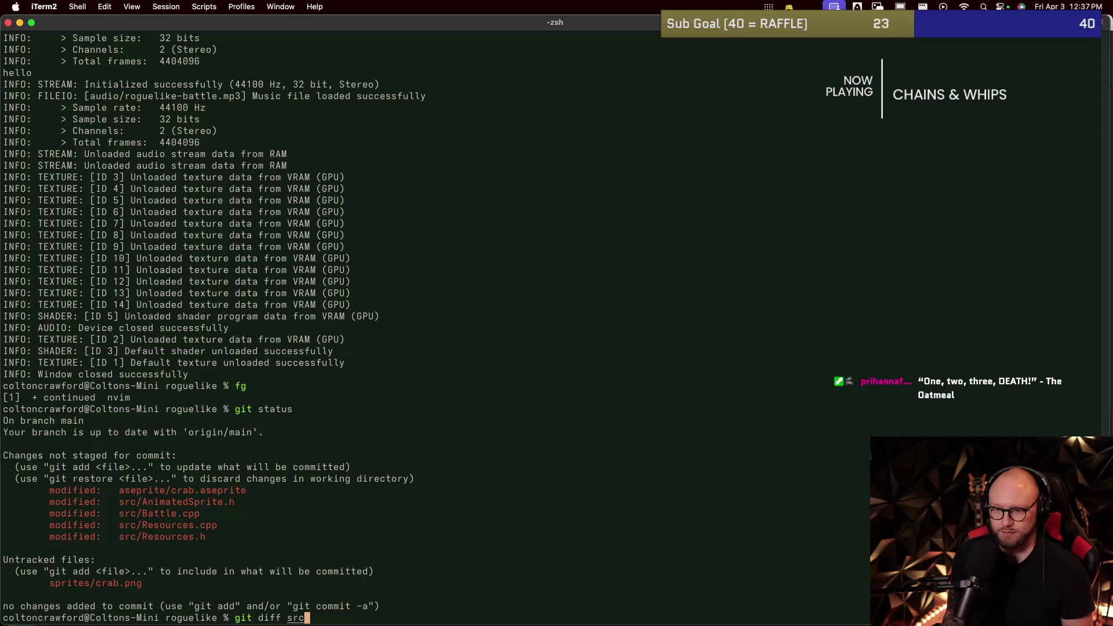
Step: Show the git diff for src/AnimatedSprite.h
{"action": "key", "text": "Tab"}
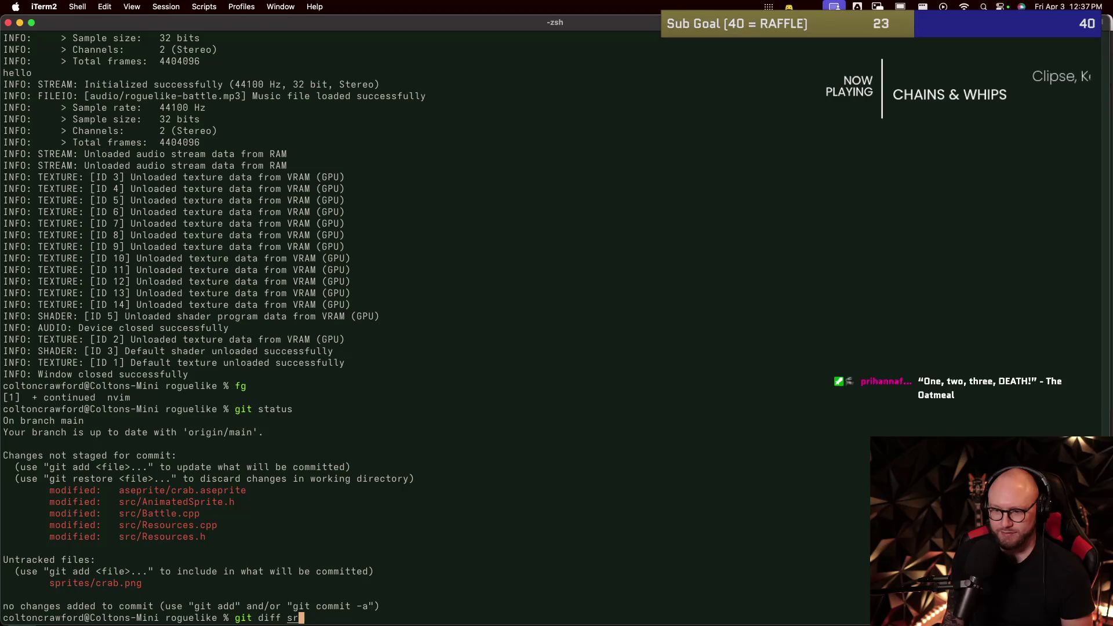
{"action": "type", "text": "c/"}
{"action": "key", "text": "Tab"}
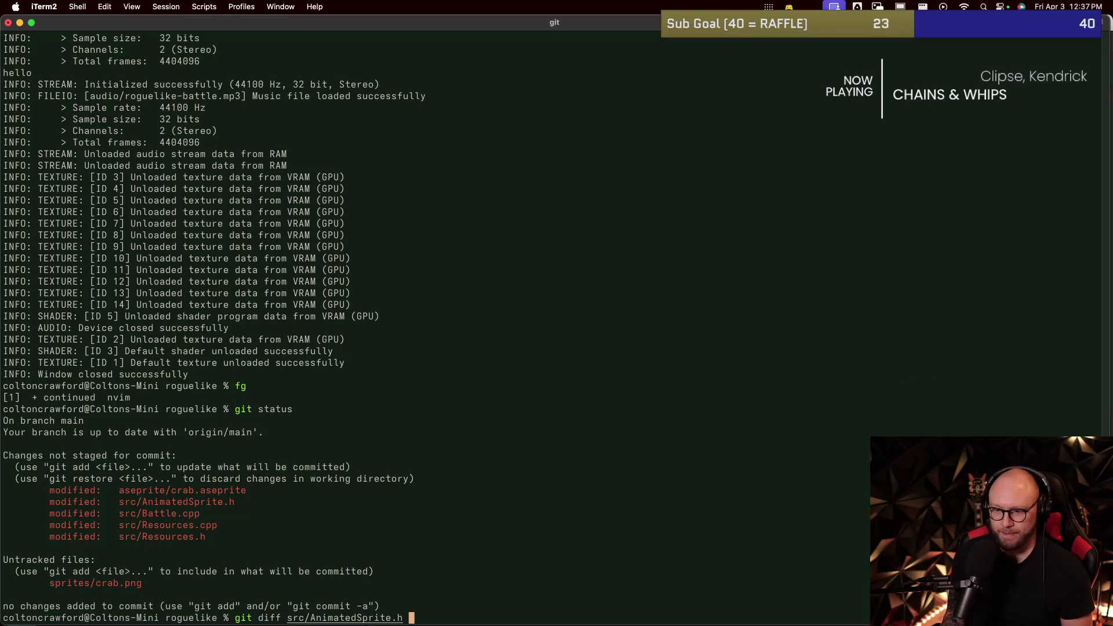
{"action": "key", "text": "Return"}
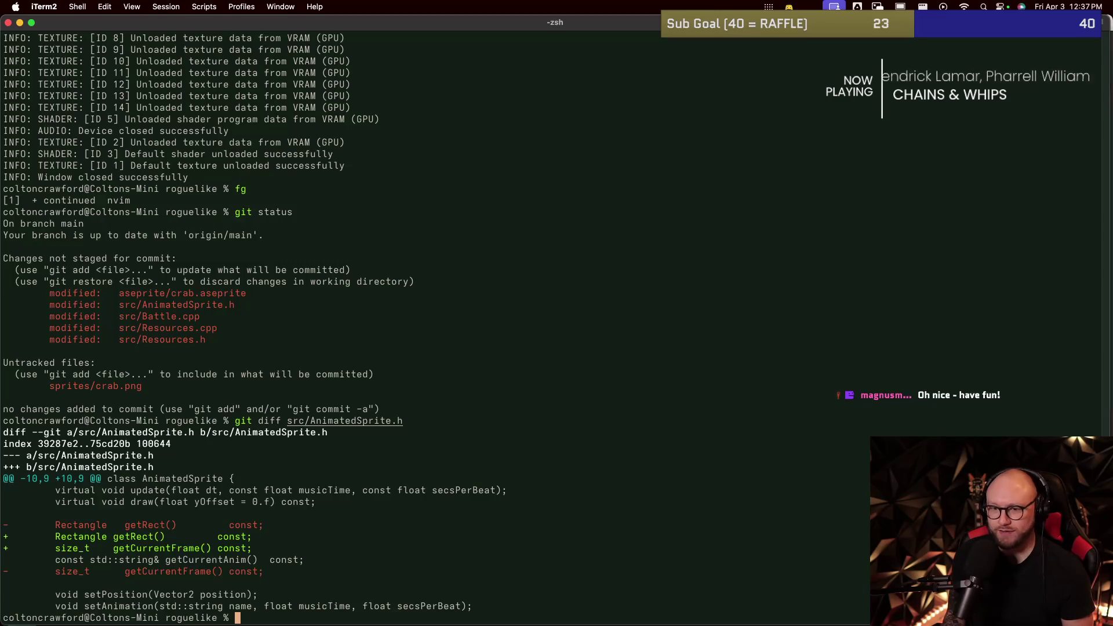
Step: Stage all changes, commit them as 'crab art', check status, and push to origin main
{"action": "type", "text": ":e"}
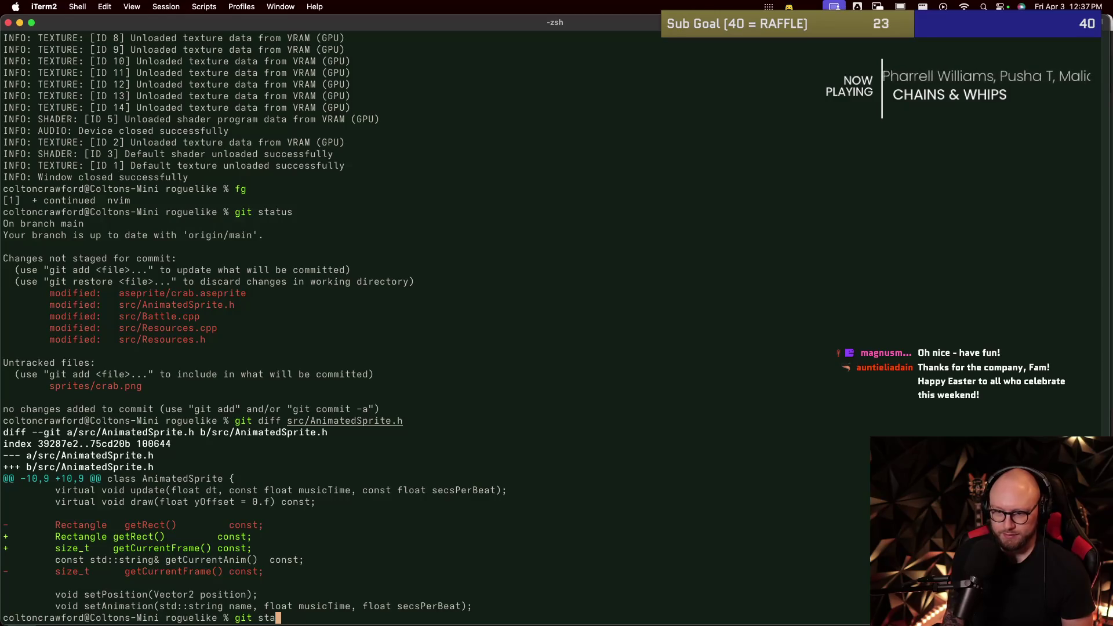
{"action": "type", "text": "dd ."}
{"action": "key", "text": "Return"}
{"action": "type", "text": "git commit -m 'cra"}
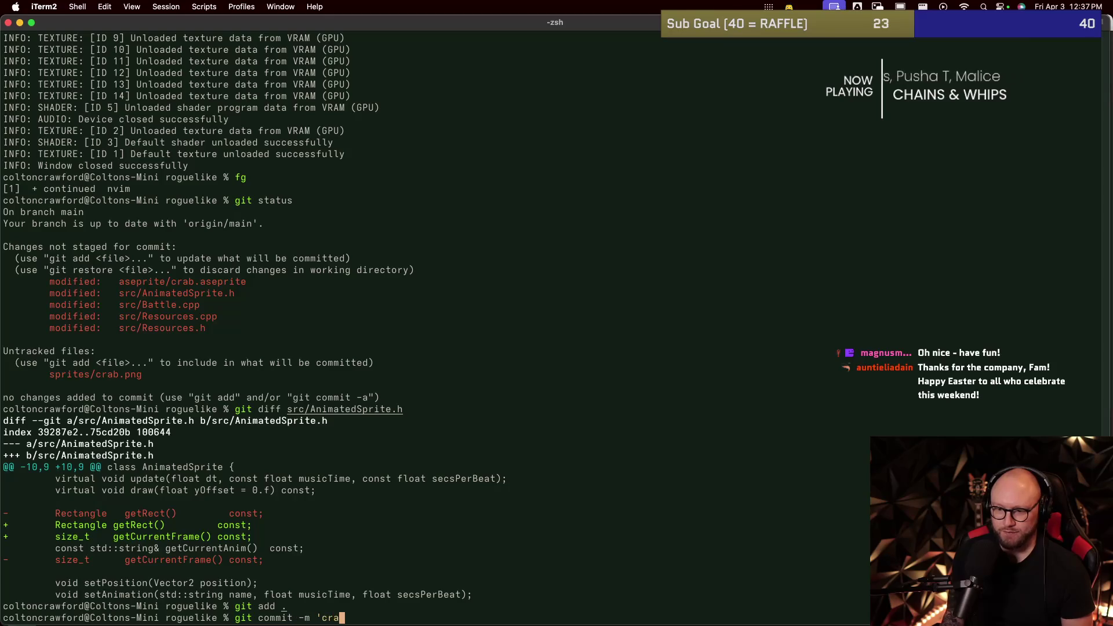
{"action": "key", "text": "Return"}
{"action": "type", "text": "git stat"}
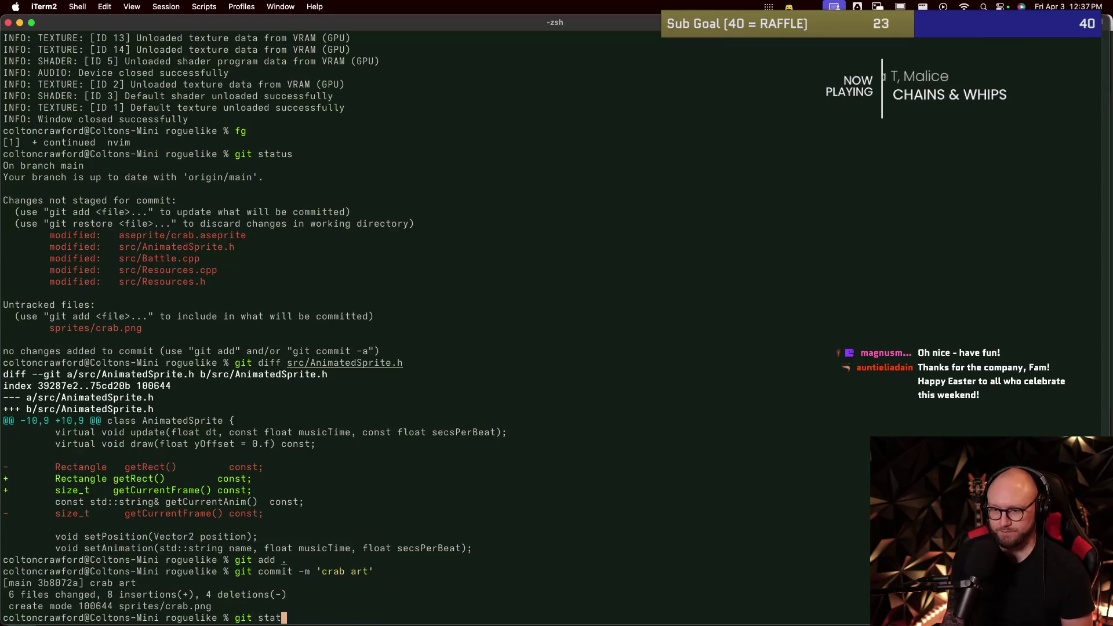
{"action": "type", "text": "us"}
{"action": "key", "text": "Return"}
{"action": "type", "text": "ush"}
{"action": "key", "text": "Return"}
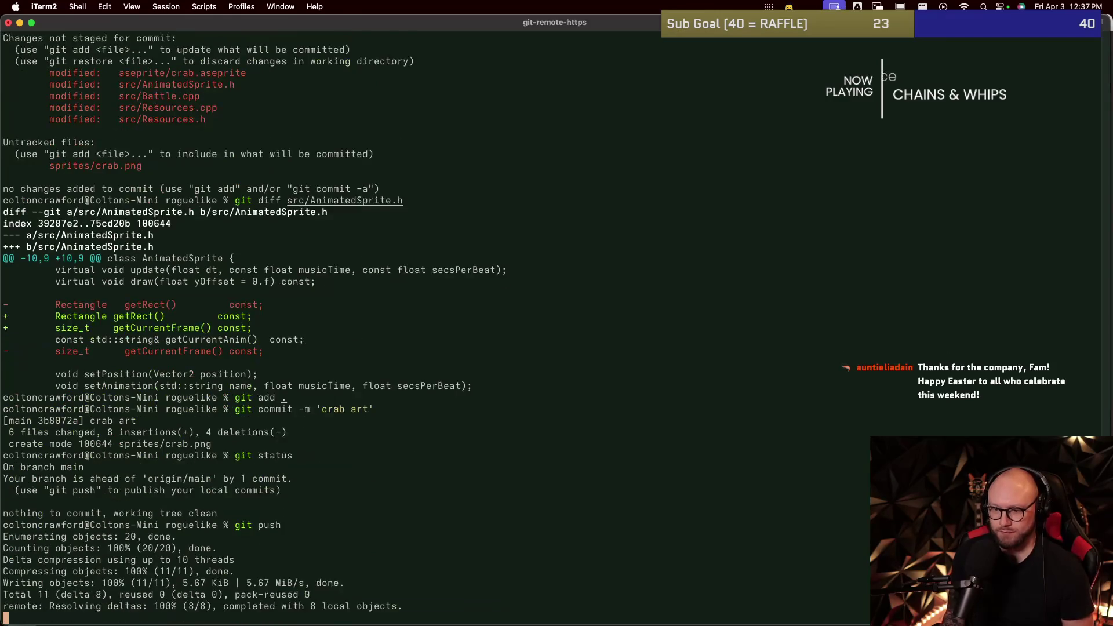
{"action": "key", "text": "super+Tab"}
{"action": "key", "text": "super+Tab"}
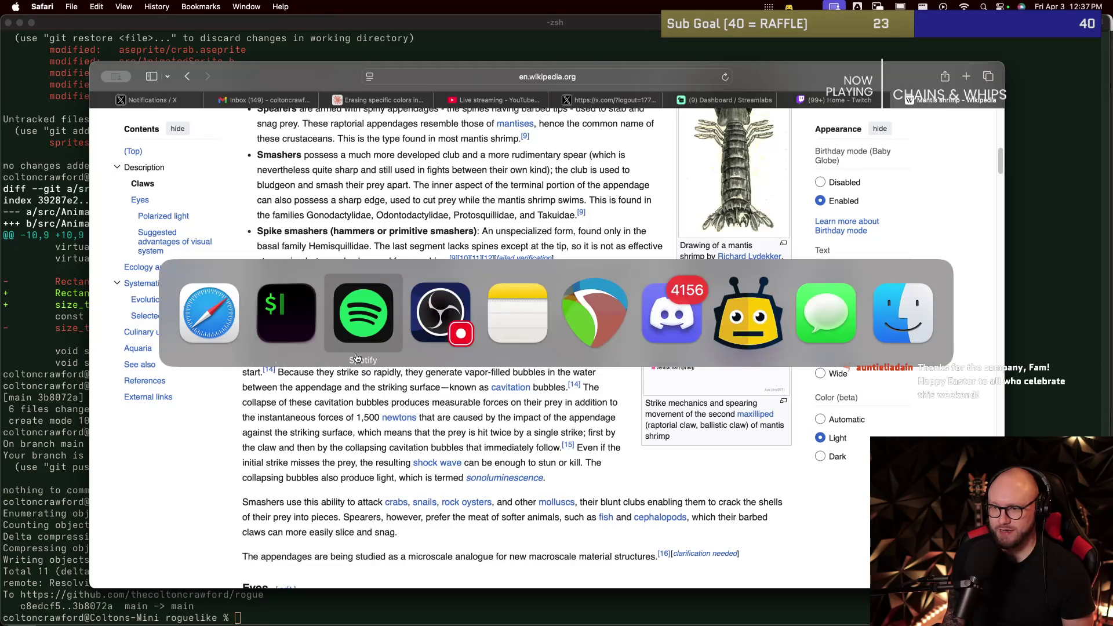